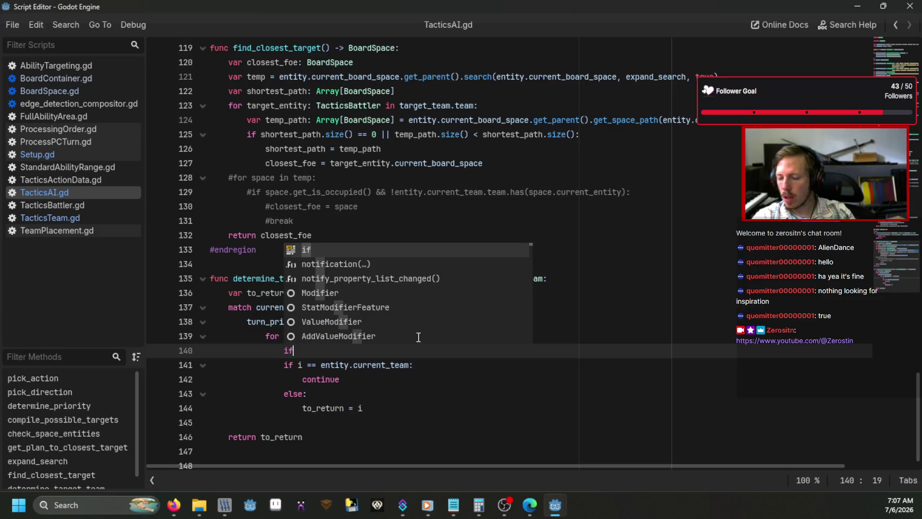
# Write 'if entity.current_team.hostile_teams.has(i):' on line 140 using autocomplete.
pyautogui.write('cu')
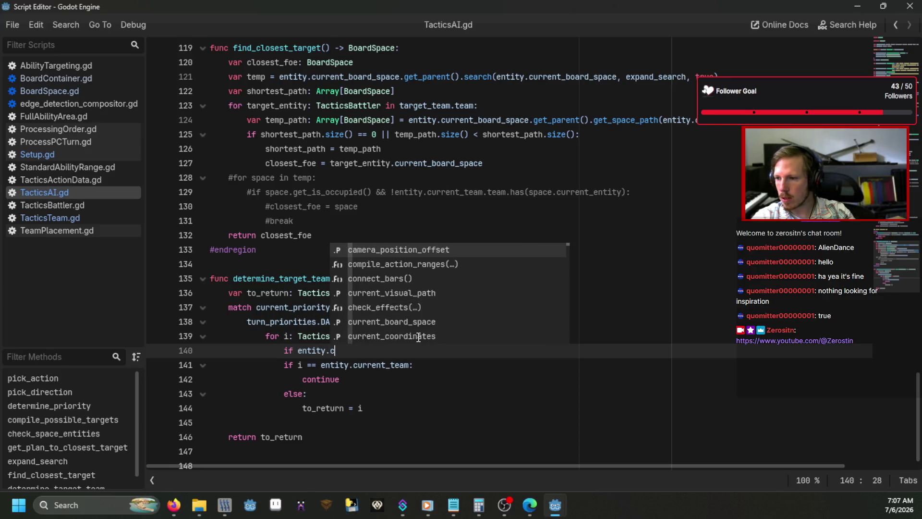
pyautogui.press('Down')
pyautogui.press('Down')
pyautogui.press('Down')
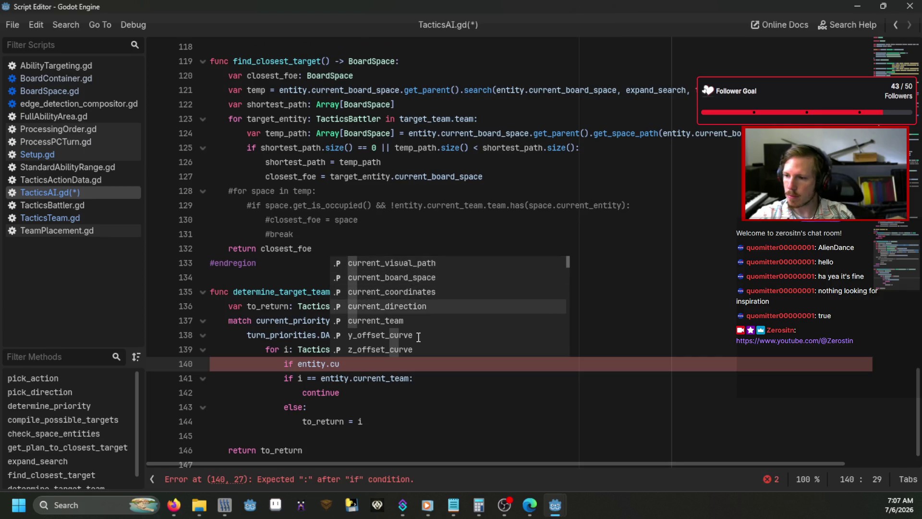
pyautogui.press('Return')
pyautogui.write('.ho')
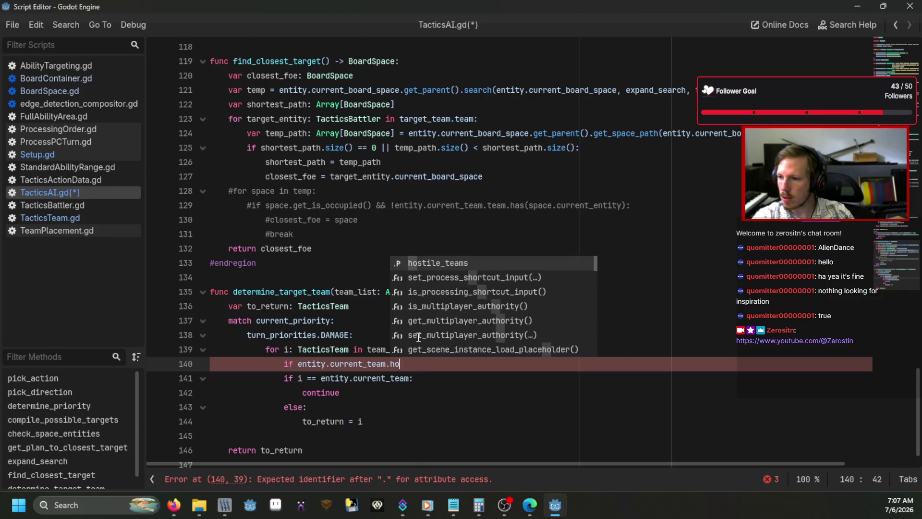
pyautogui.press('Return')
pyautogui.write('.ahs')
pyautogui.press('BackSpace')
pyautogui.press('BackSpace')
pyautogui.press('BackSpace')
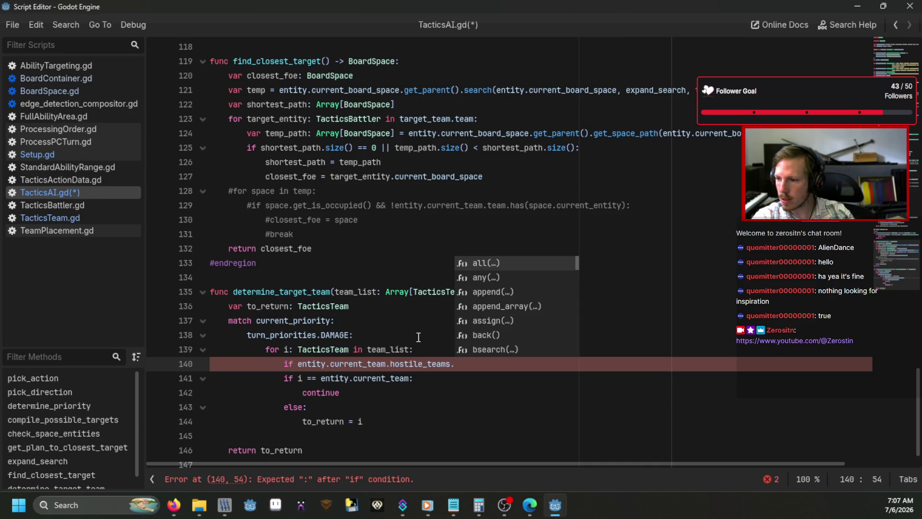
pyautogui.write('has(i):')
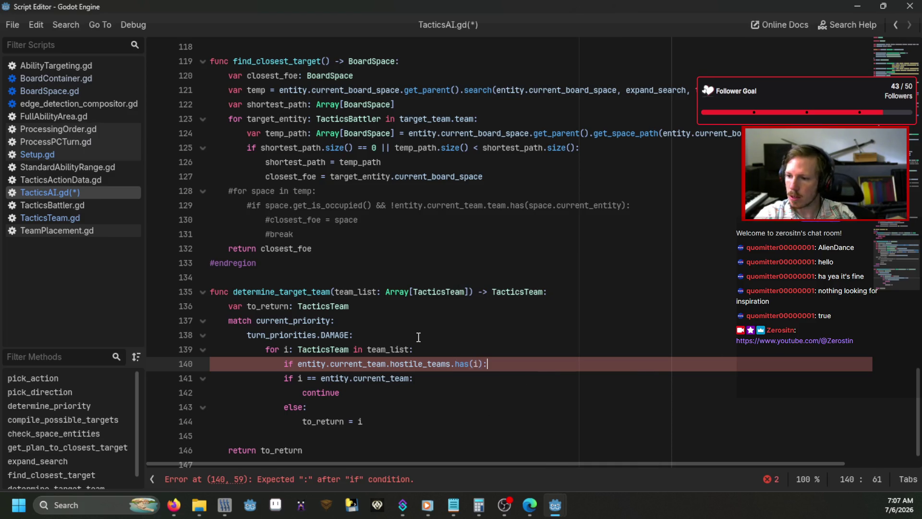
# Indent the team check on lines 141–144 under the new condition.
pyautogui.press('Down')
pyautogui.press('Tab')
pyautogui.press('Down')
pyautogui.press('Tab')
pyautogui.press('Down')
pyautogui.press('Tab')
pyautogui.press('Down')
pyautogui.press('Tab')
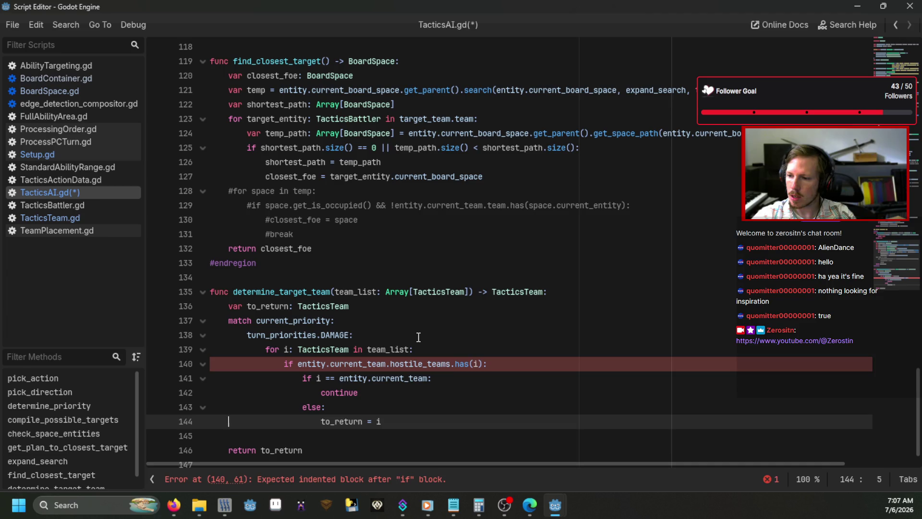
pyautogui.click(544, 355)
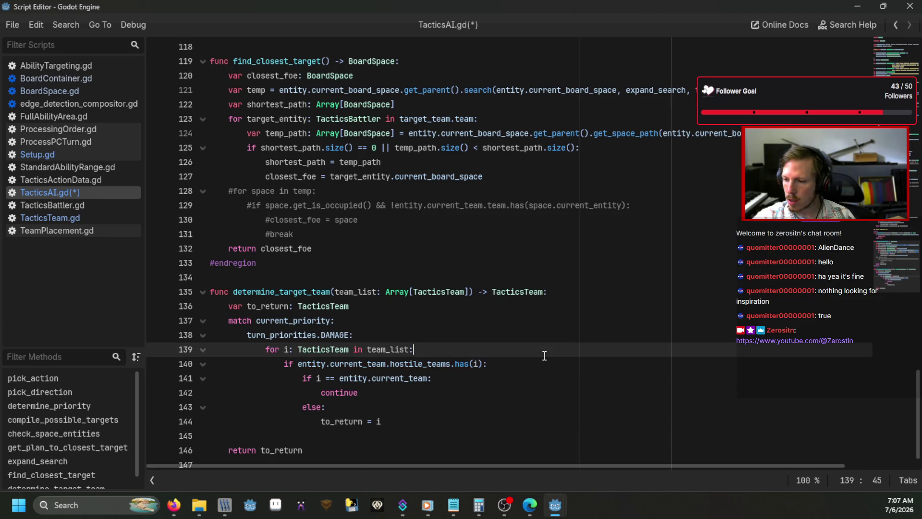
pyautogui.click(514, 366)
pyautogui.scroll(-1, 514, 366)
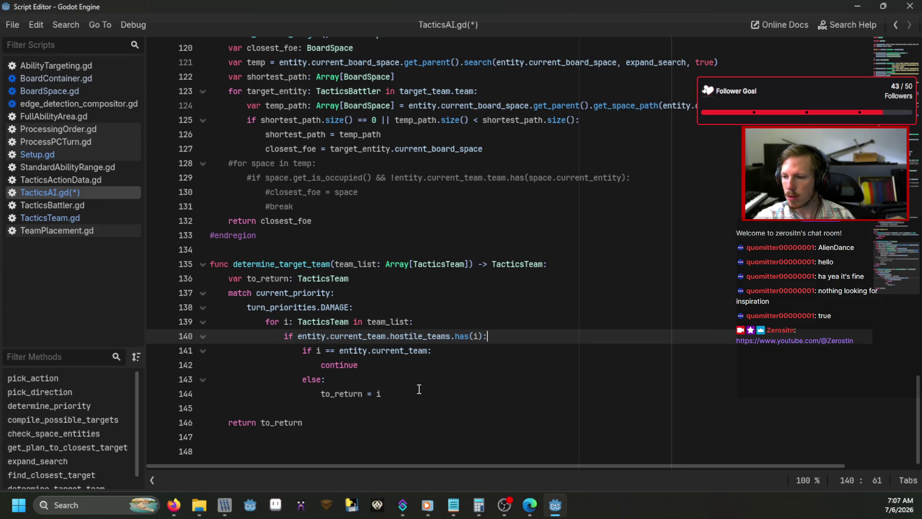
# Delete the if block and select the for loop in determine_target_team for replacement.
pyautogui.moveTo(418, 388); pyautogui.dragTo(283, 336)
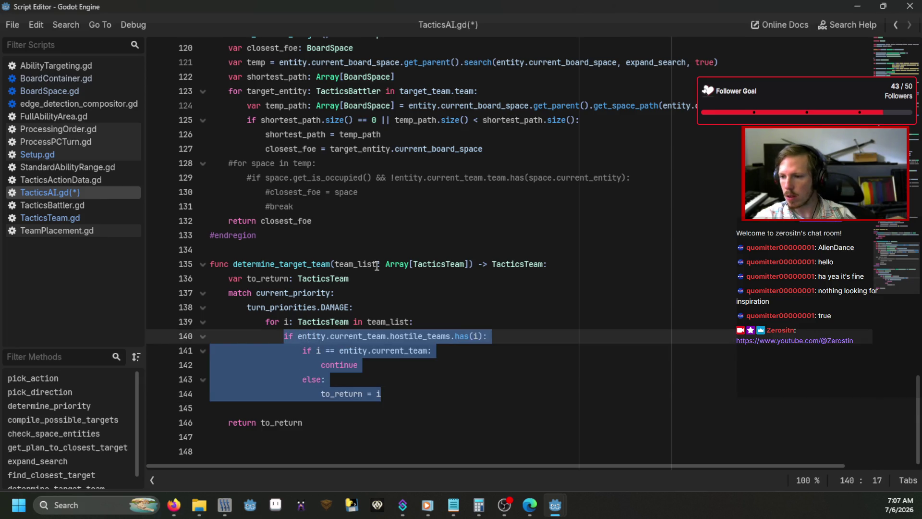
pyautogui.moveTo(389, 268)
pyautogui.press('BackSpace')
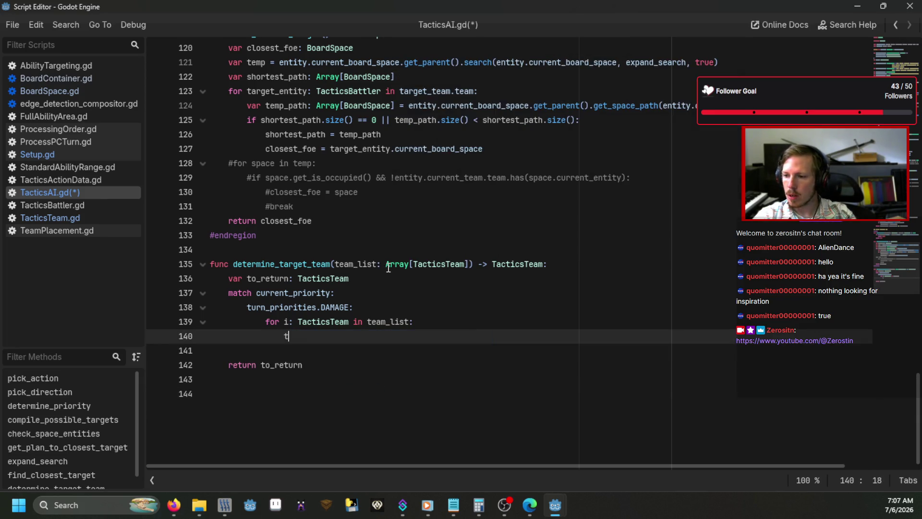
pyautogui.write('to_return =')
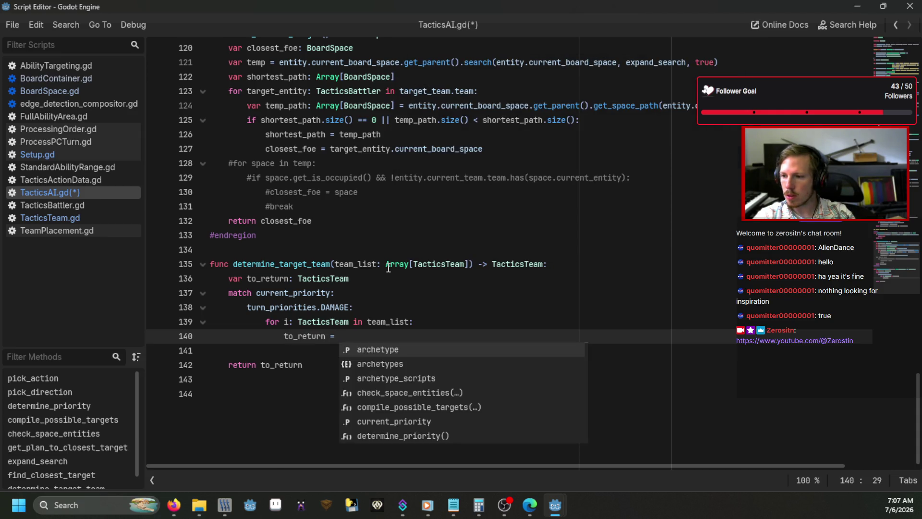
pyautogui.scroll(2, 389, 268)
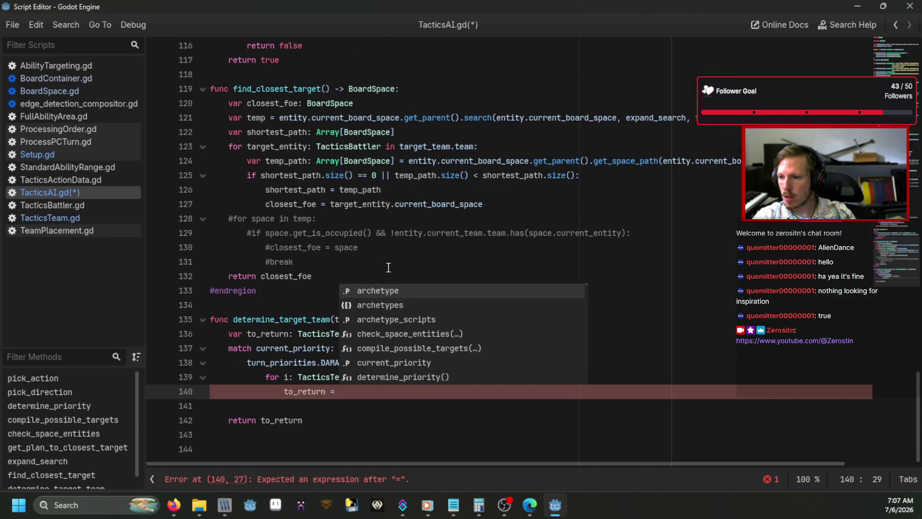
pyautogui.click(389, 267)
pyautogui.moveTo(363, 394); pyautogui.dragTo(267, 377)
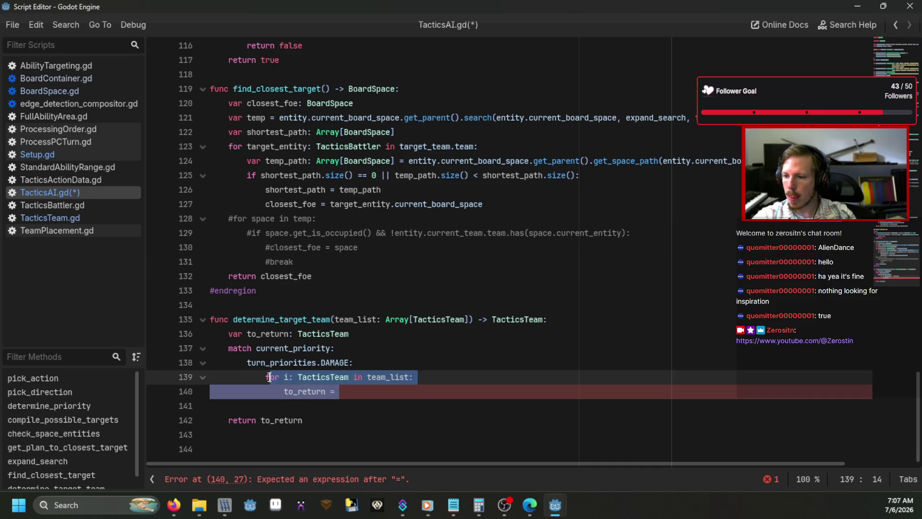
# Start the replacement line 'to_return = entity.current_team' with autocomplete.
pyautogui.write('to_re')
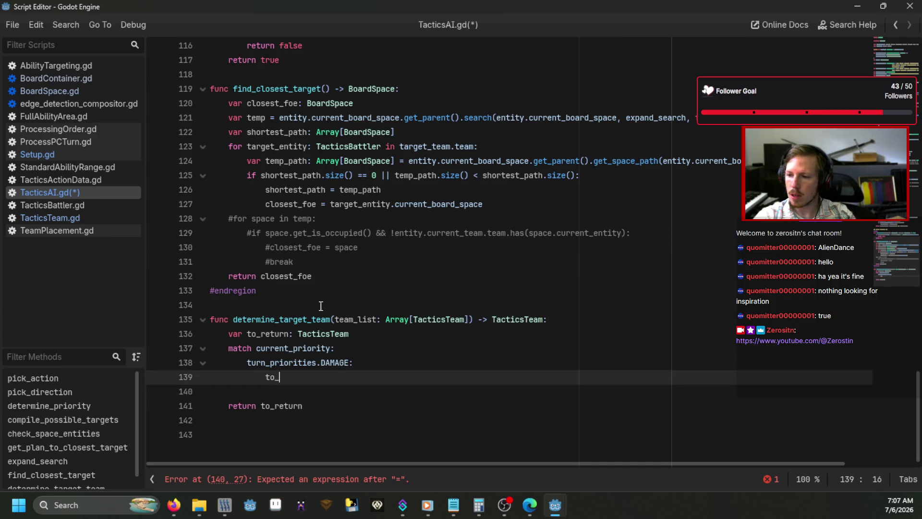
pyautogui.press('Return')
pyautogui.write('en')
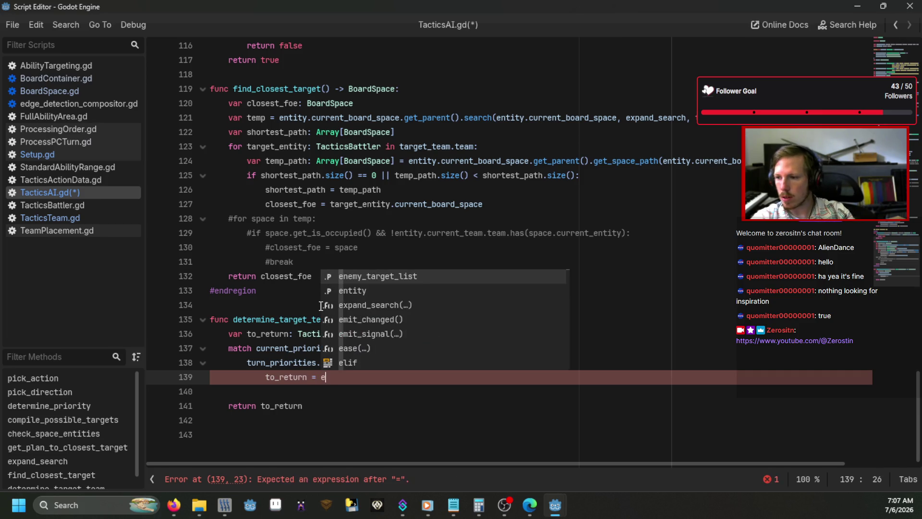
pyautogui.press('Return')
pyautogui.write('.')
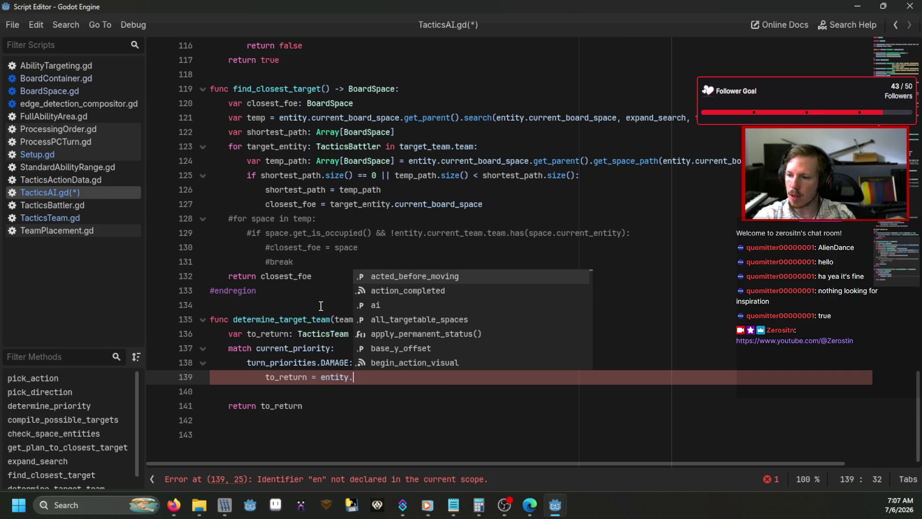
pyautogui.write('current_te')
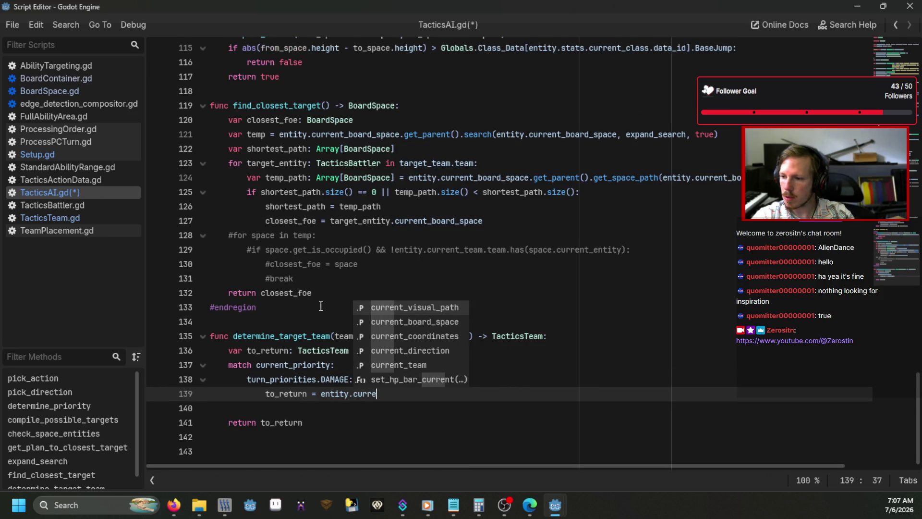
pyautogui.press('Return')
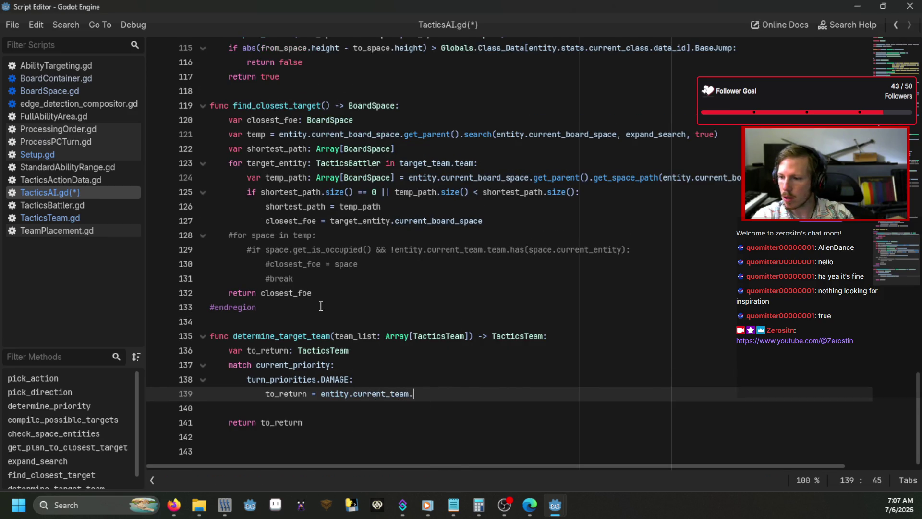
pyautogui.write('tea')
pyautogui.press('Return')
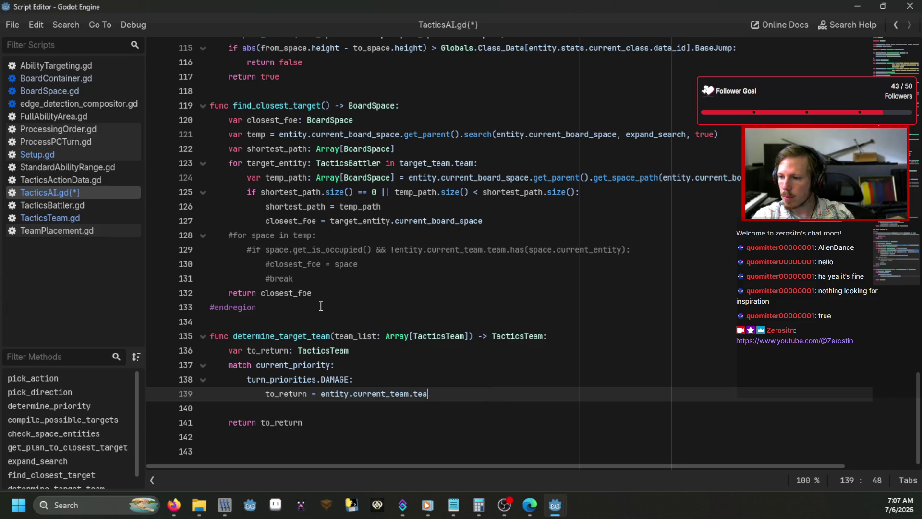
# Finish it as '.hostile_teams.pick_random()', then save and run the game with F5.
pyautogui.press('BackSpace')
pyautogui.press('BackSpace')
pyautogui.press('BackSpace')
pyautogui.write('o')
pyautogui.press('Return')
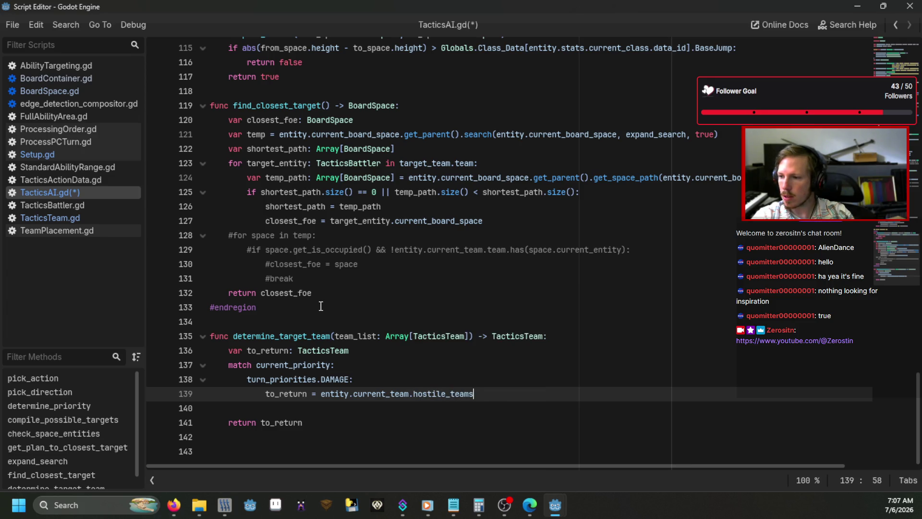
pyautogui.write('.pic')
pyautogui.press('Return')
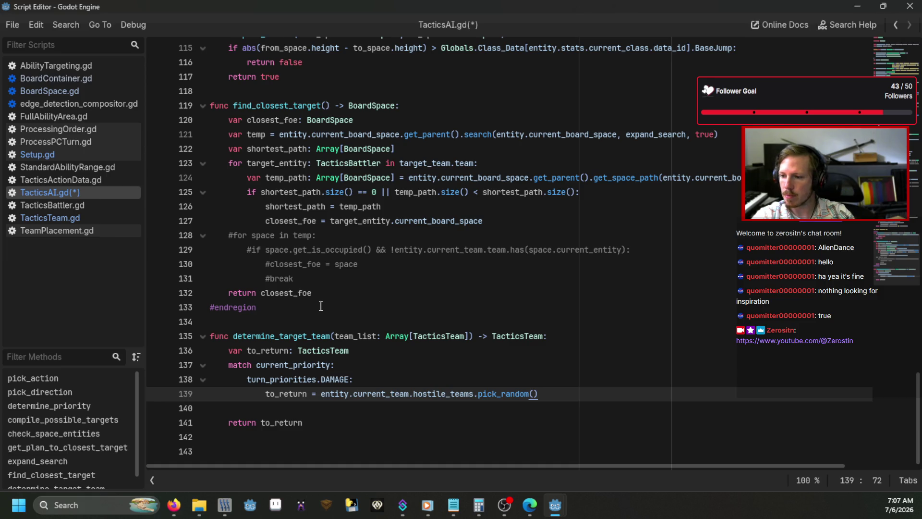
pyautogui.press('F5')
pyautogui.write('debug')
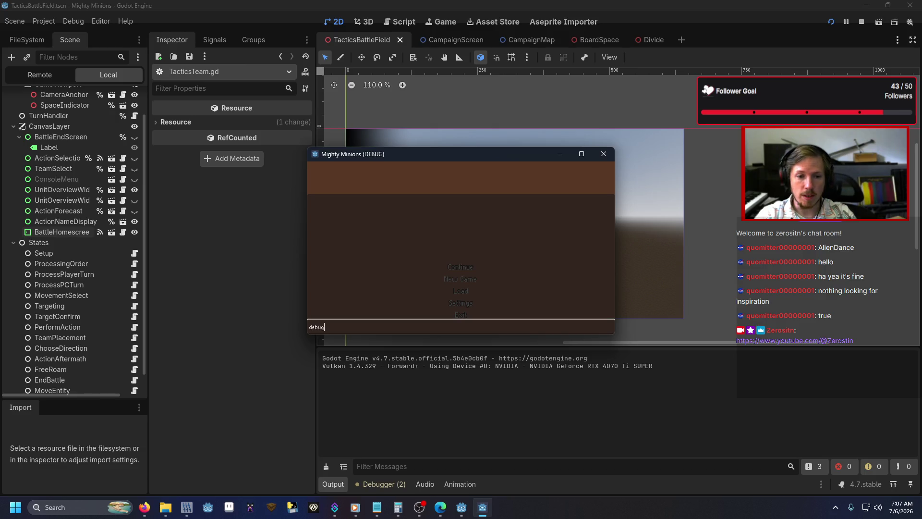
# Enter the in-game debug command, insert '.hostile_teams' after teams[1] on Setup.gd line 26, and rerun.
pyautogui.press('Return')
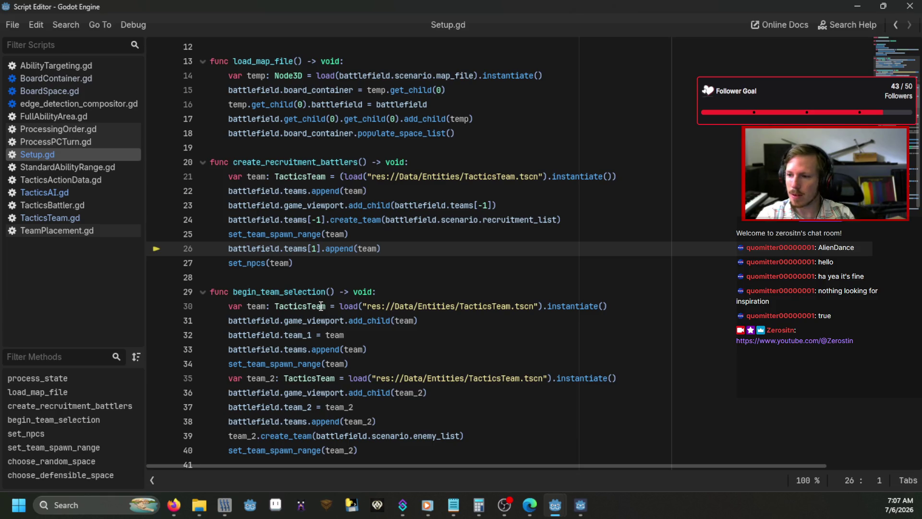
pyautogui.click(322, 249)
pyautogui.write('.ho')
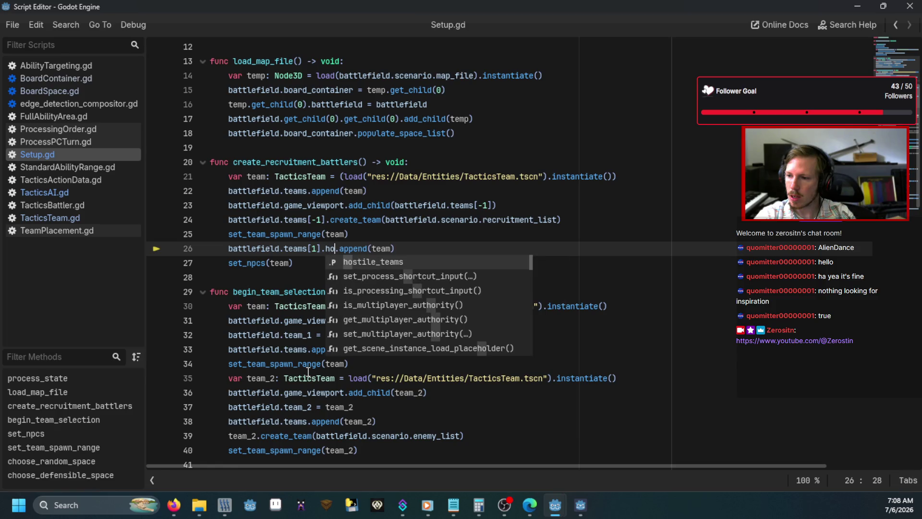
pyautogui.press('Return')
pyautogui.press('F5')
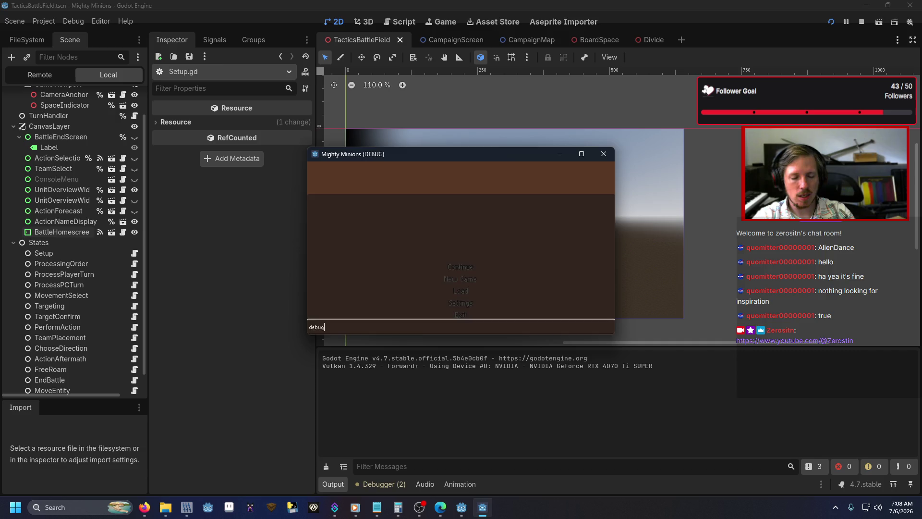
# Load a battle from the in-game debug list and begin it.
pyautogui.press('Return')
pyautogui.click(424, 188)
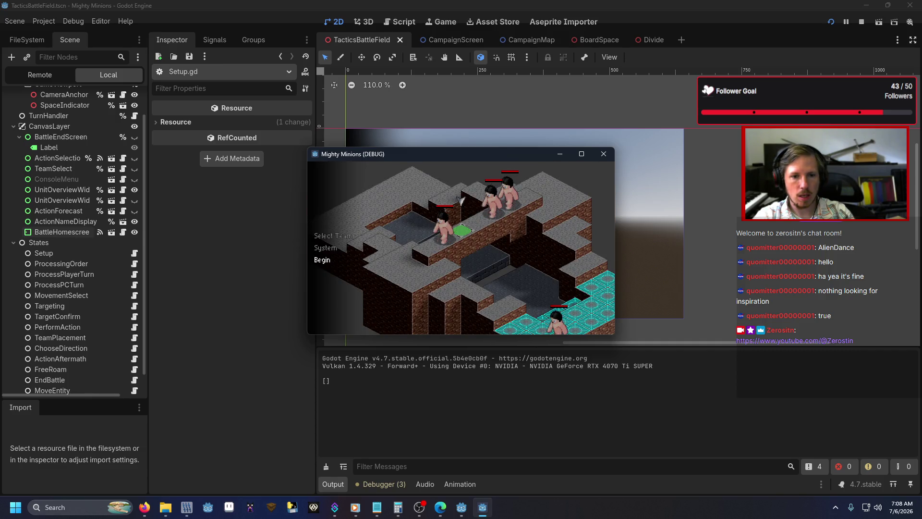
pyautogui.press('Return')
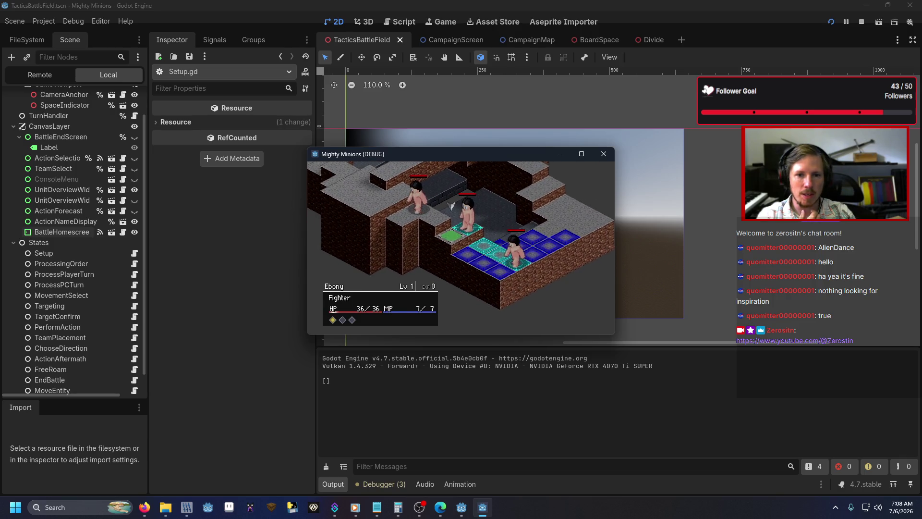
# Cancel Abilities targeting, choose a battle command, then switch to the Setup.gd script.
pyautogui.press('Down')
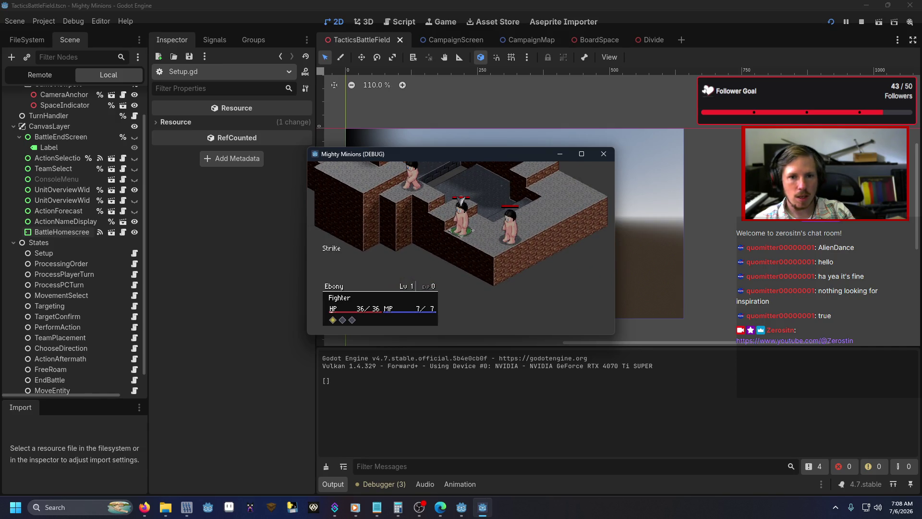
pyautogui.press('Escape')
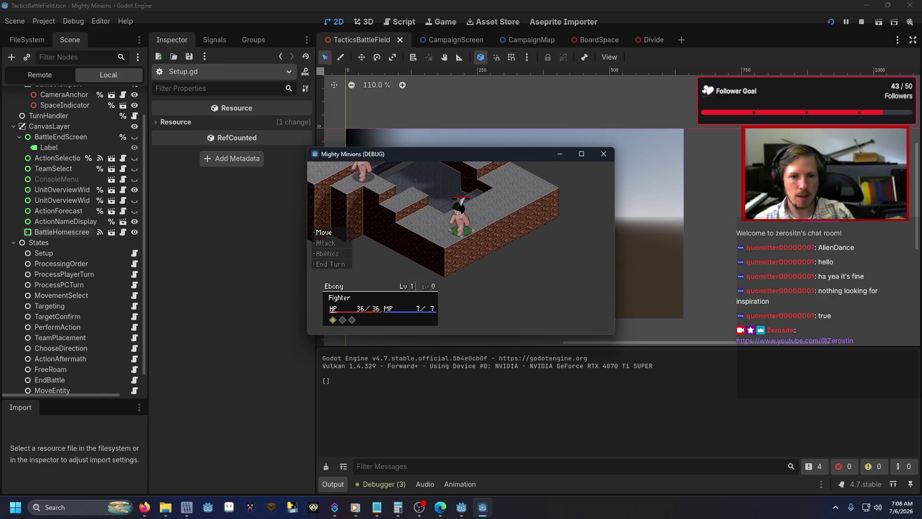
pyautogui.press('Return')
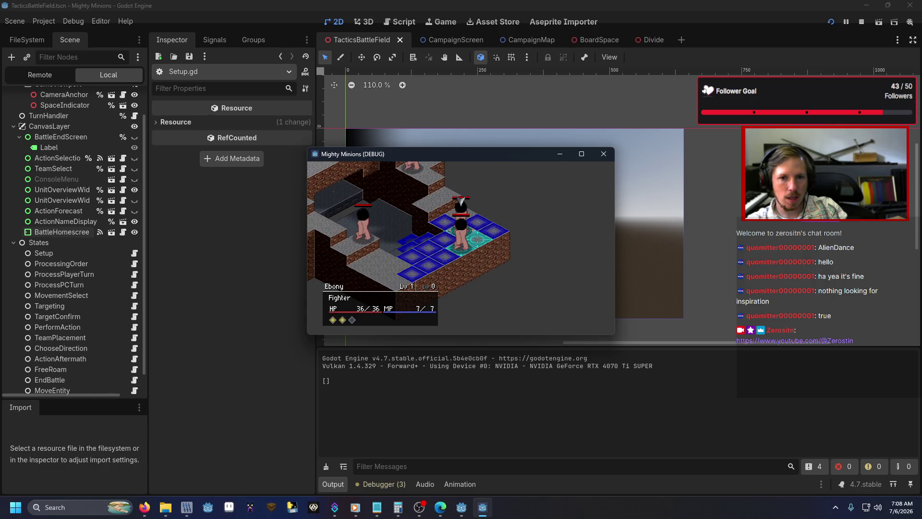
pyautogui.hotkey('alt', 'Tab')
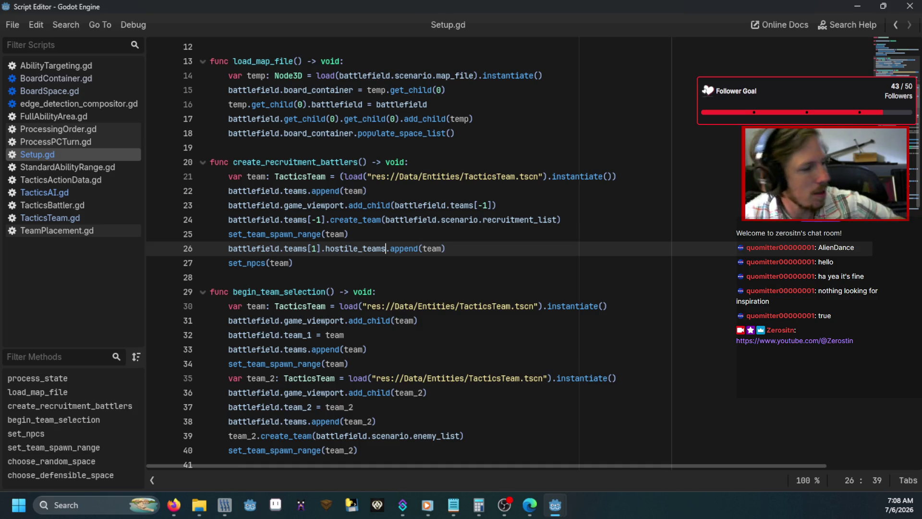
# Check the Tactics TODO List notes in Notepad, then return to Godot's TacticsBattleField scene.
pyautogui.hotkey('alt', 'Tab')
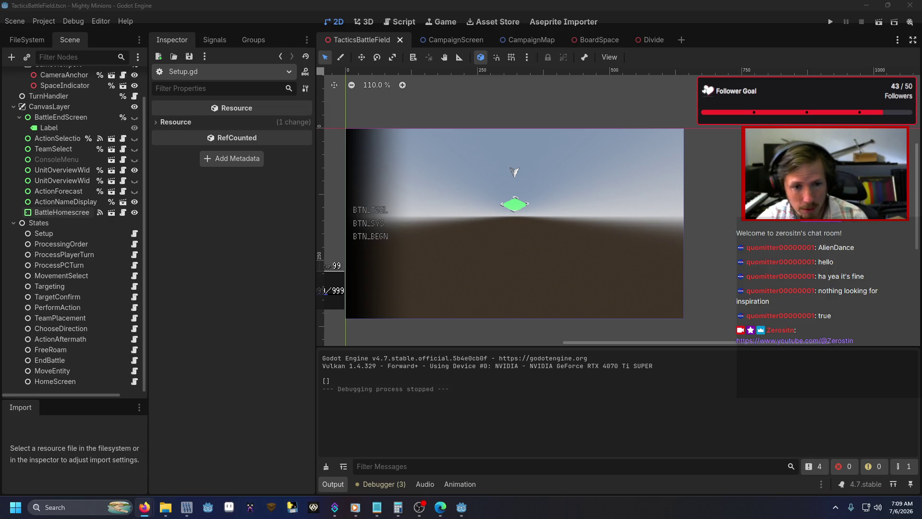
pyautogui.click(377, 508)
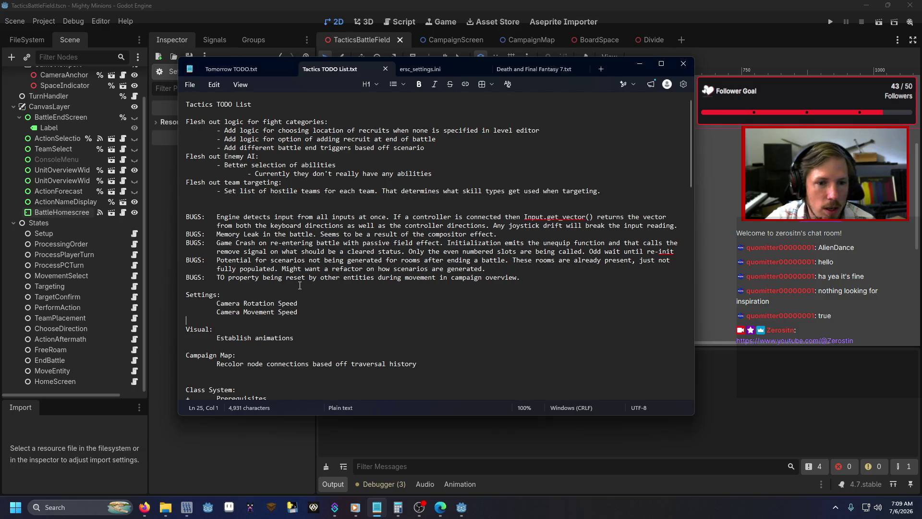
pyautogui.click(344, 279)
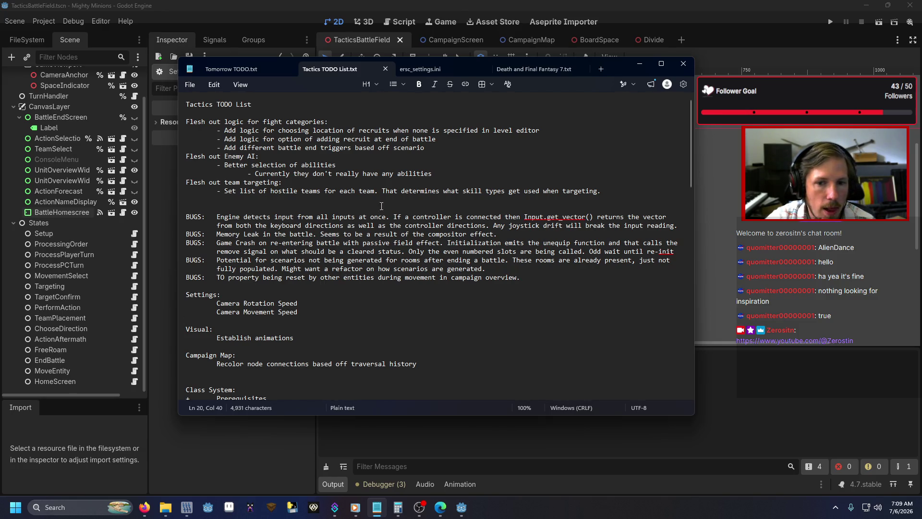
pyautogui.click(471, 4)
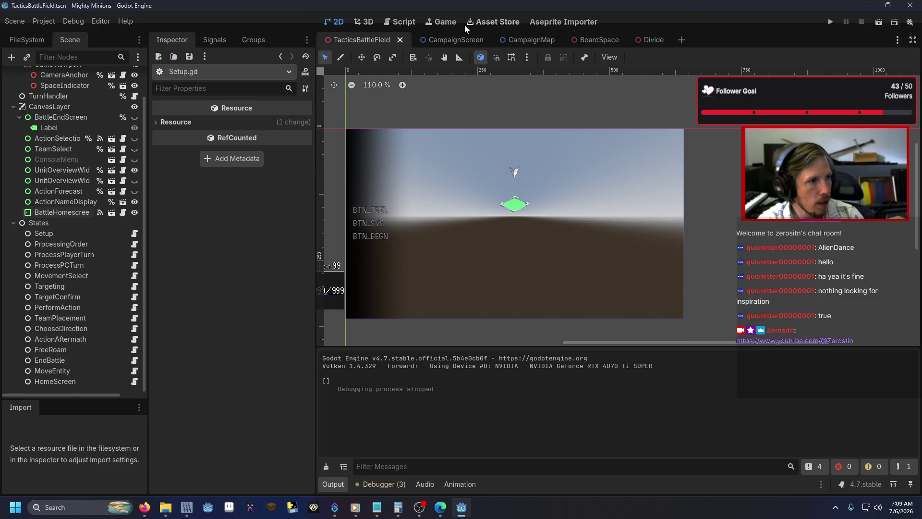
# Run the game, load a battle via the debug command, stop with F8, and switch to Aseprite.
pyautogui.press('F5')
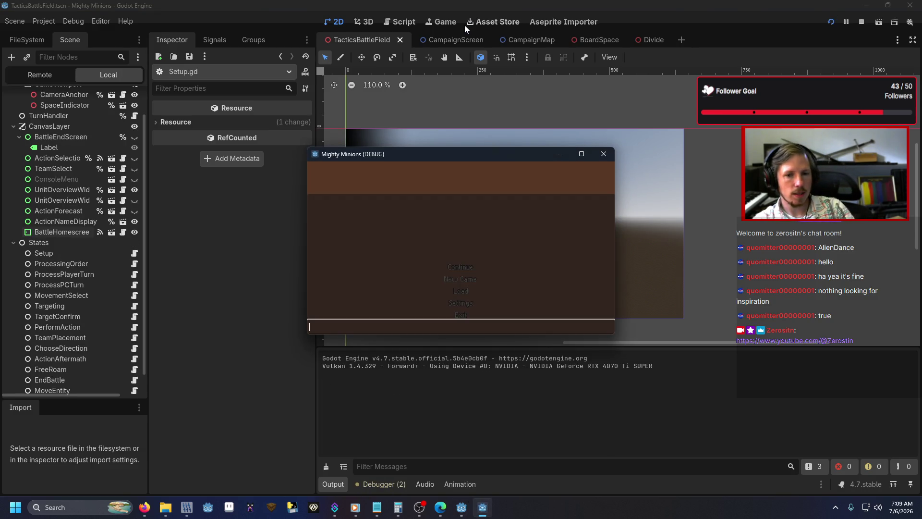
pyautogui.write('debug')
pyautogui.press('Return')
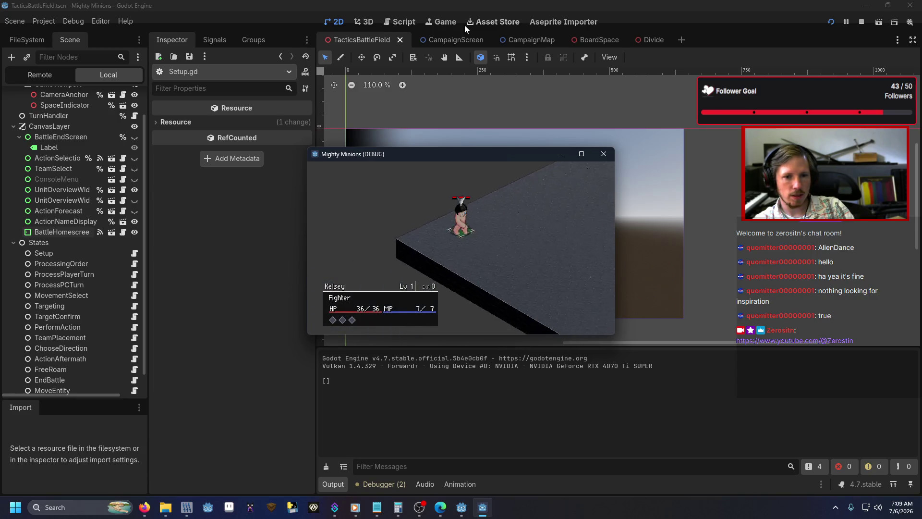
pyautogui.press('F8')
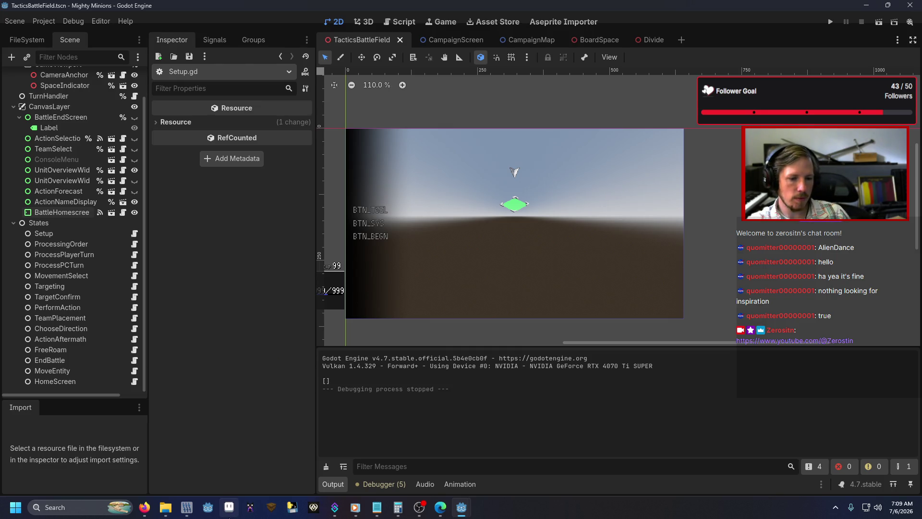
pyautogui.click(229, 510)
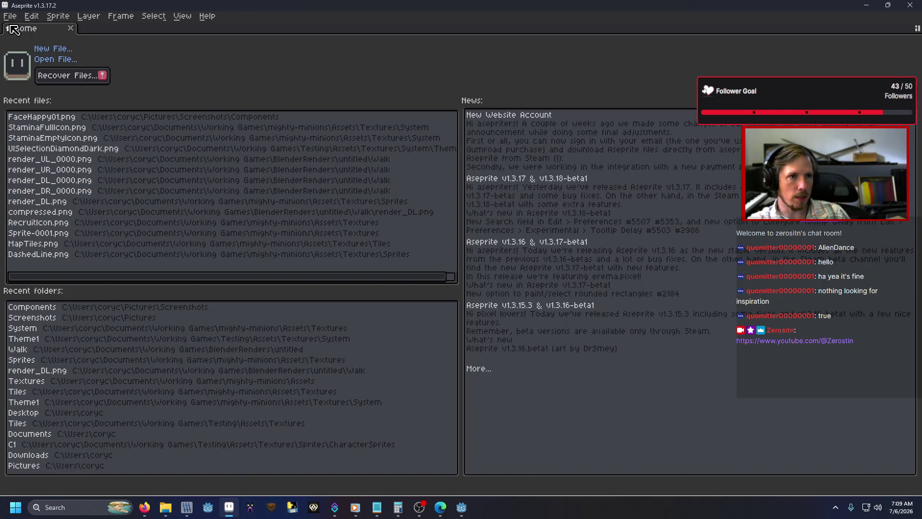
# Cancel Aseprite's File > Open dialog and open File Explorer at the Documents folder.
pyautogui.click(10, 15)
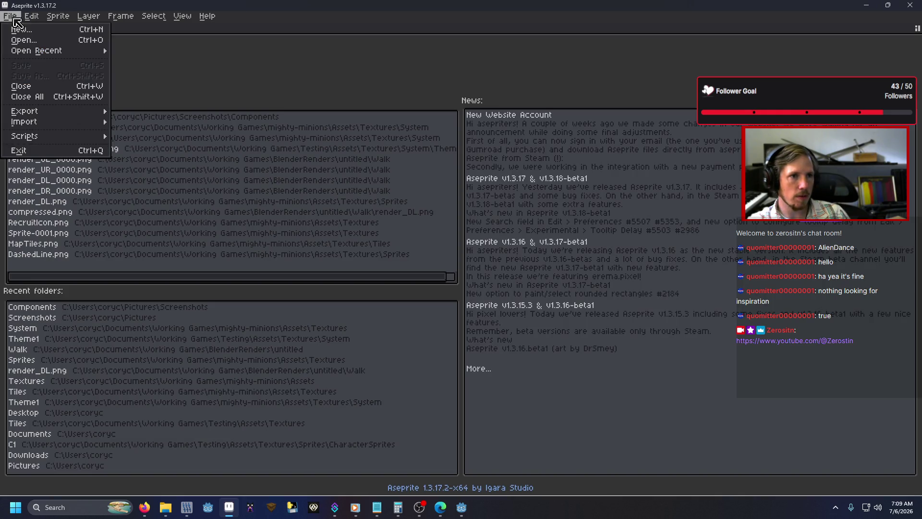
pyautogui.click(27, 39)
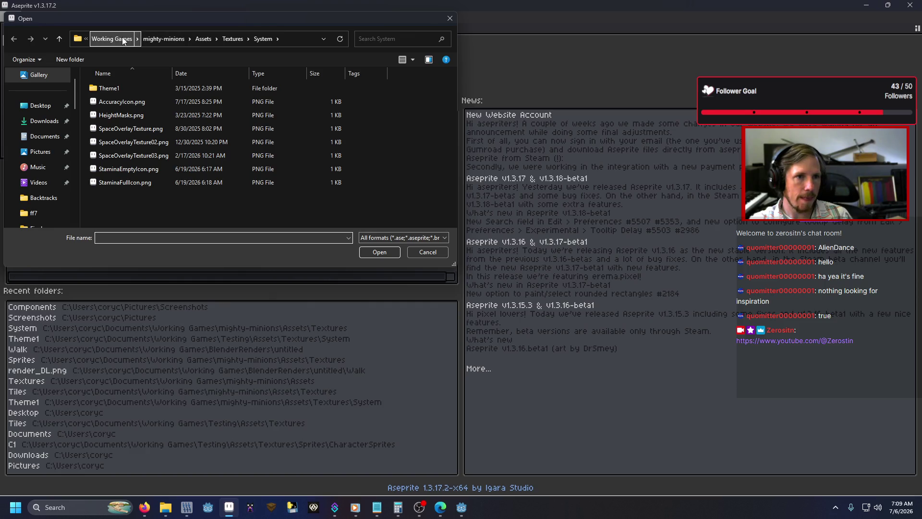
pyautogui.click(450, 18)
pyautogui.click(202, 457)
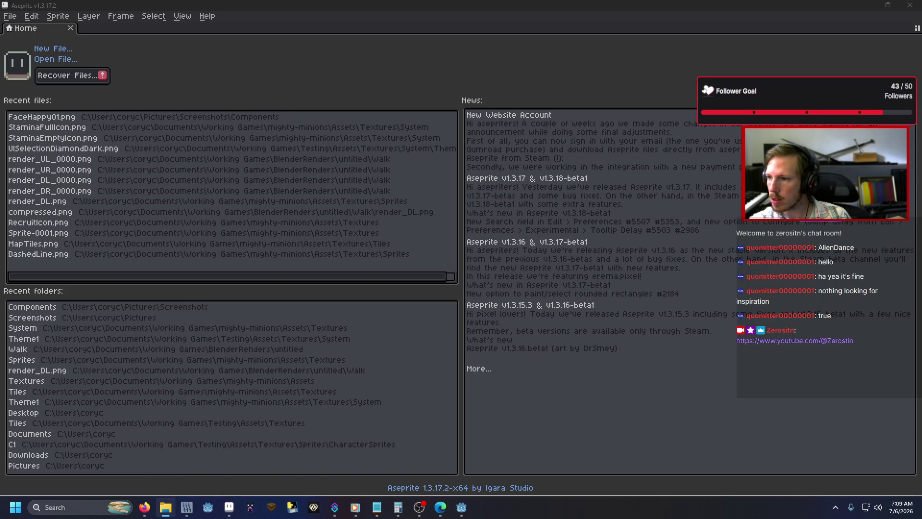
pyautogui.click(166, 507)
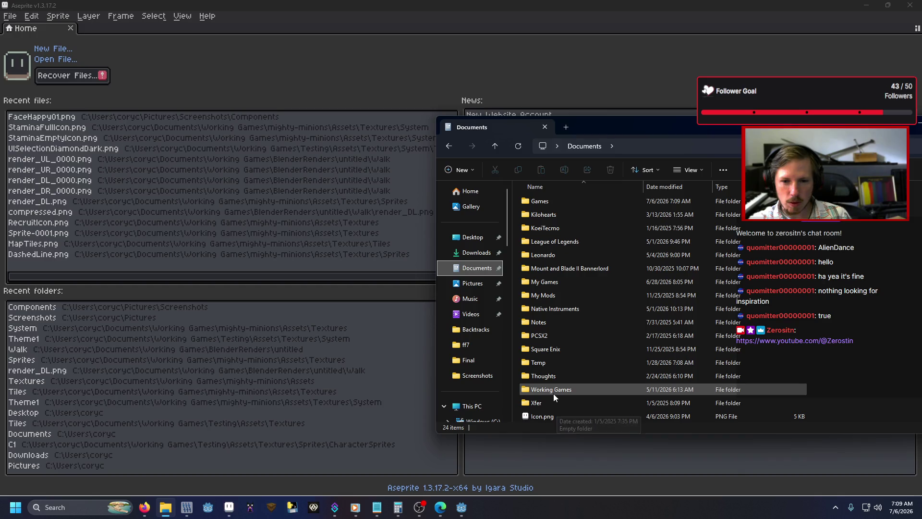
# Browse Working Games > Testing > Assets > Textures > System > GearIcons.
pyautogui.doubleClick(553, 392)
pyautogui.doubleClick(559, 377)
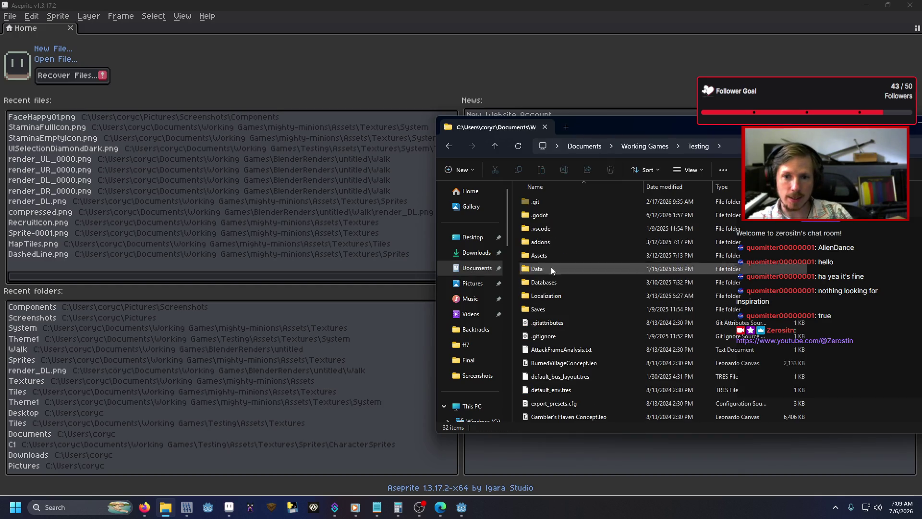
pyautogui.doubleClick(556, 255)
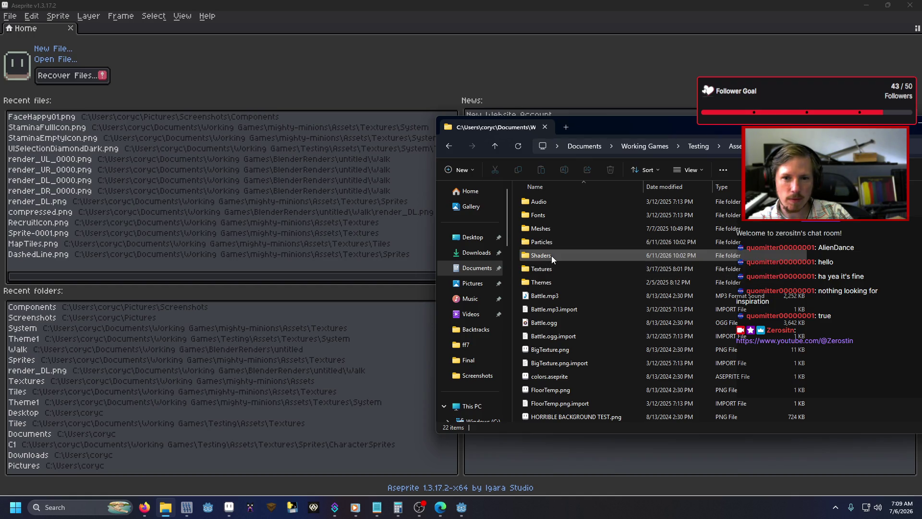
pyautogui.doubleClick(569, 268)
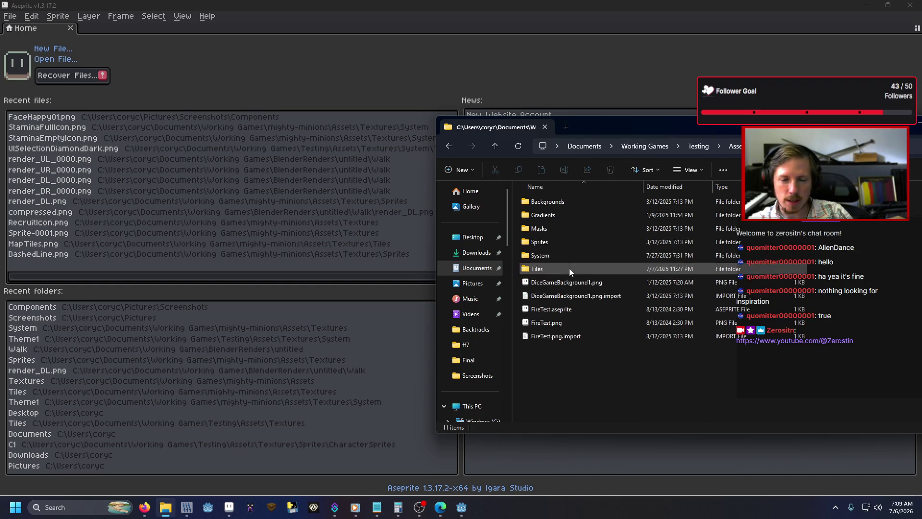
pyautogui.doubleClick(551, 255)
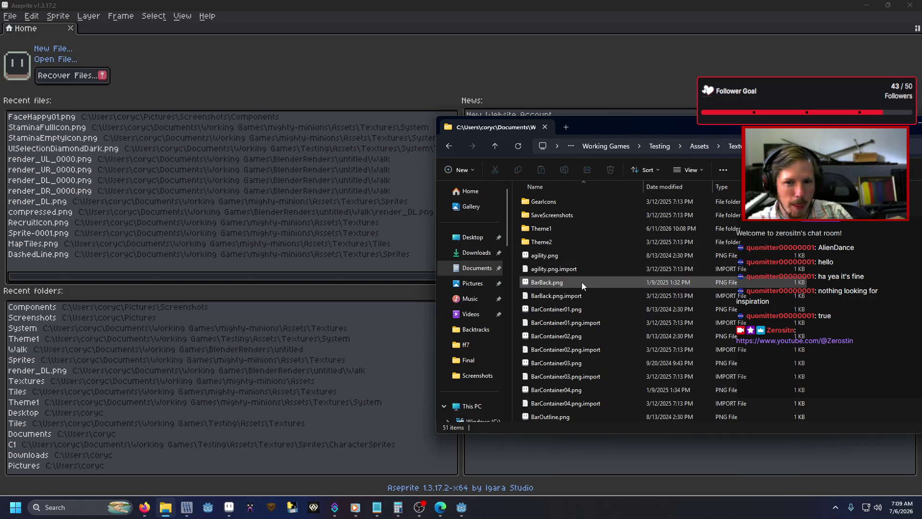
pyautogui.scroll(-10, 582, 284)
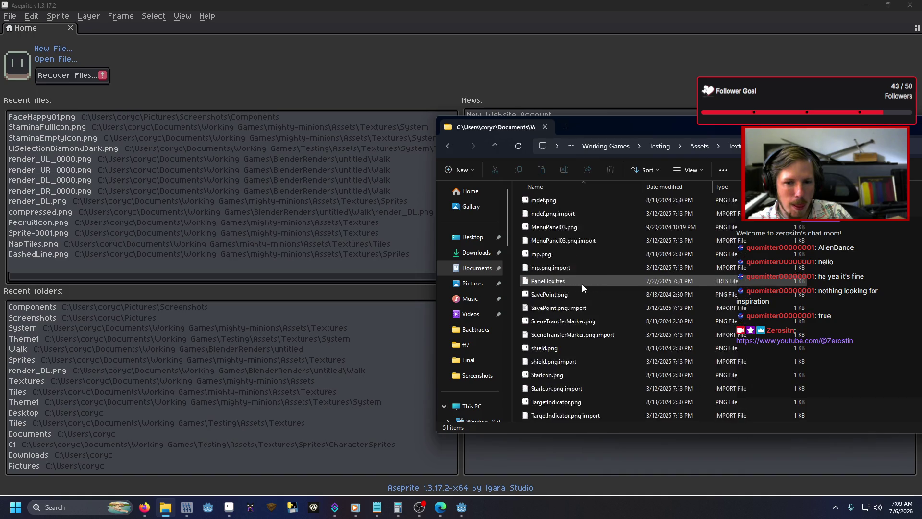
pyautogui.scroll(10, 583, 284)
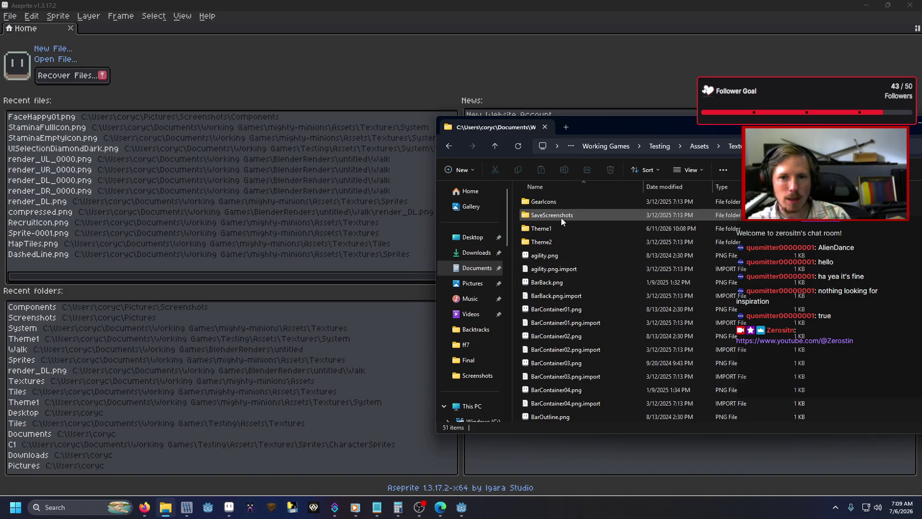
pyautogui.doubleClick(561, 205)
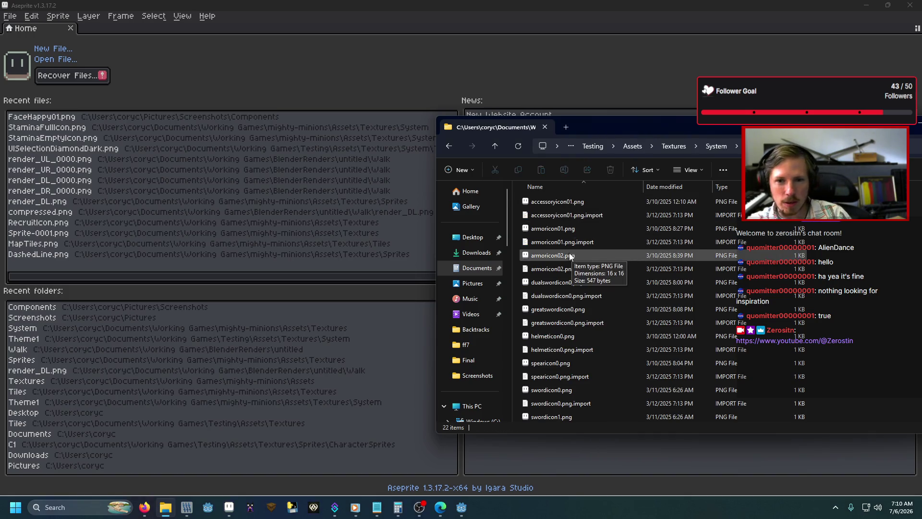
# Select armoricon01.png, helmeticon0.png and accessoryicon01.png together.
pyautogui.click(561, 228)
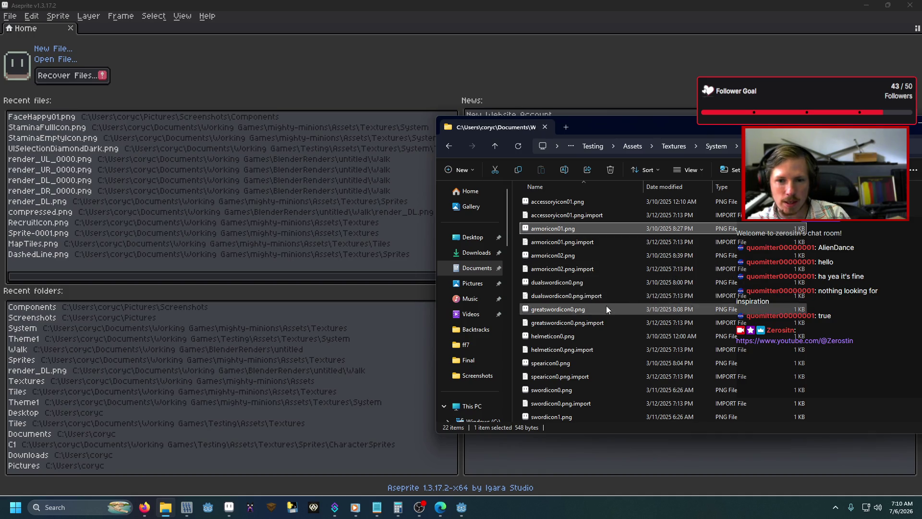
pyautogui.keyDown('ctrl'); pyautogui.click(567, 338); pyautogui.keyUp('ctrl')
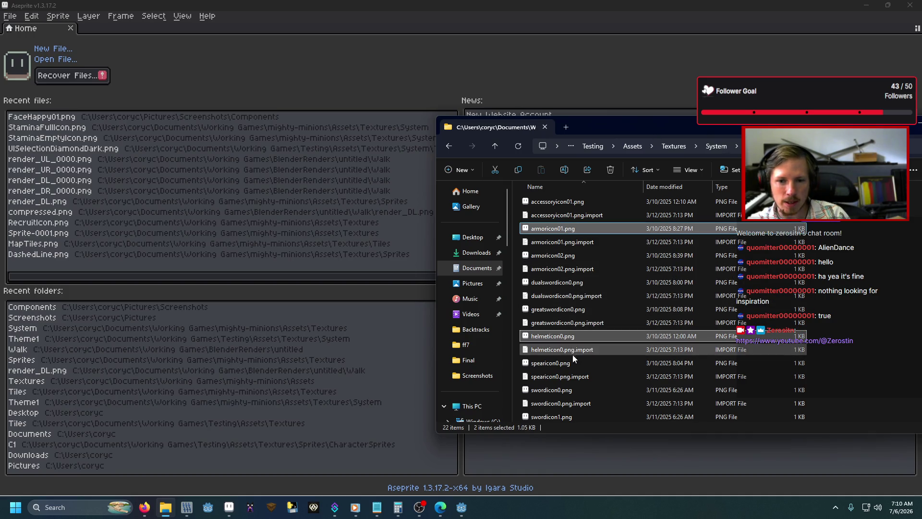
pyautogui.scroll(-2, 574, 376)
pyautogui.scroll(2, 574, 376)
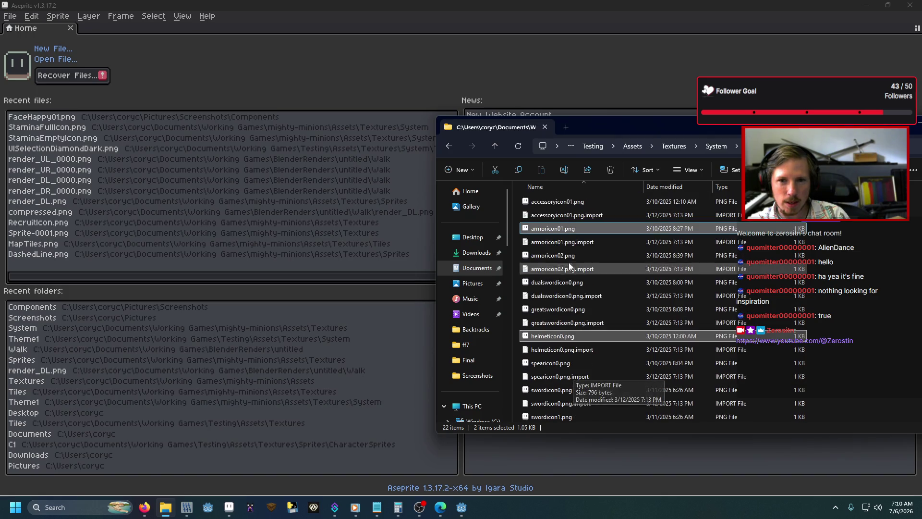
pyautogui.keyDown('ctrl'); pyautogui.click(573, 206); pyautogui.keyUp('ctrl')
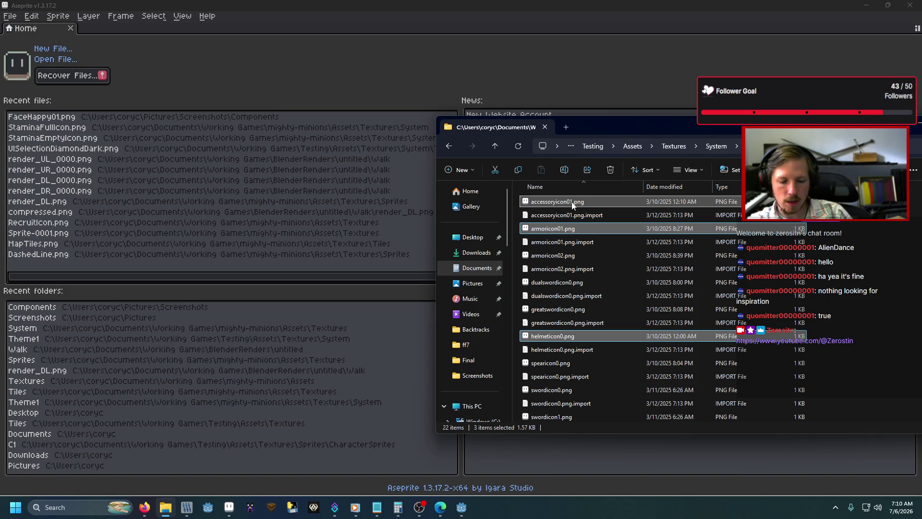
# Navigate to mighty-minions > Assets and open its System textures folder.
pyautogui.click(591, 146)
pyautogui.click(652, 149)
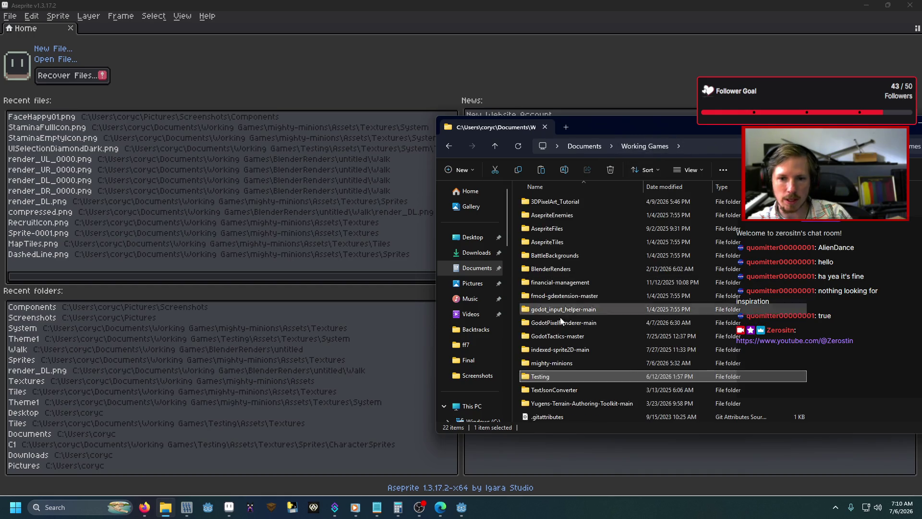
pyautogui.doubleClick(555, 360)
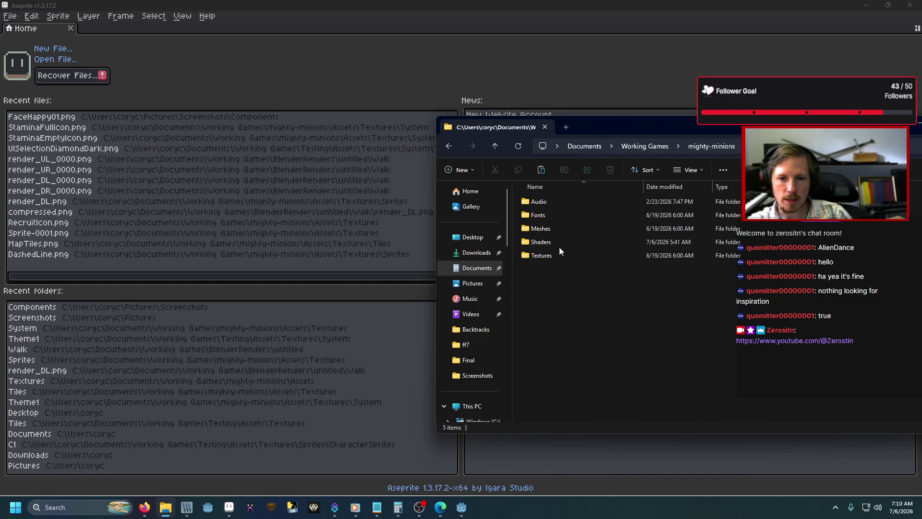
pyautogui.doubleClick(559, 255)
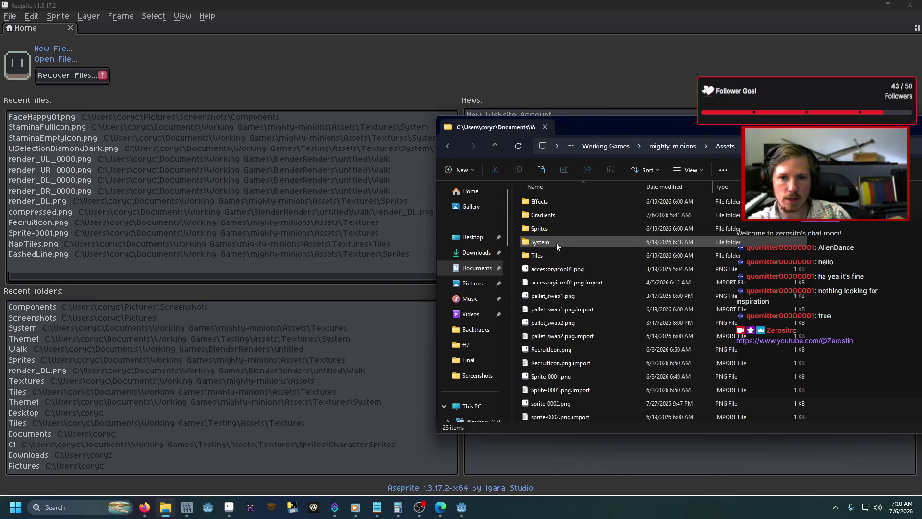
pyautogui.doubleClick(556, 243)
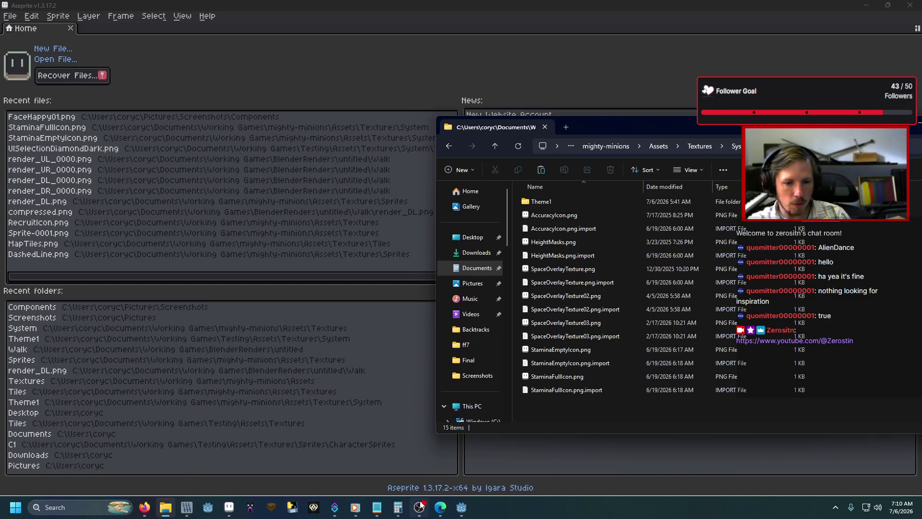
# Bring Godot to the front and show the project's FileSystem dock.
pyautogui.moveTo(462, 507)
pyautogui.click(397, 463)
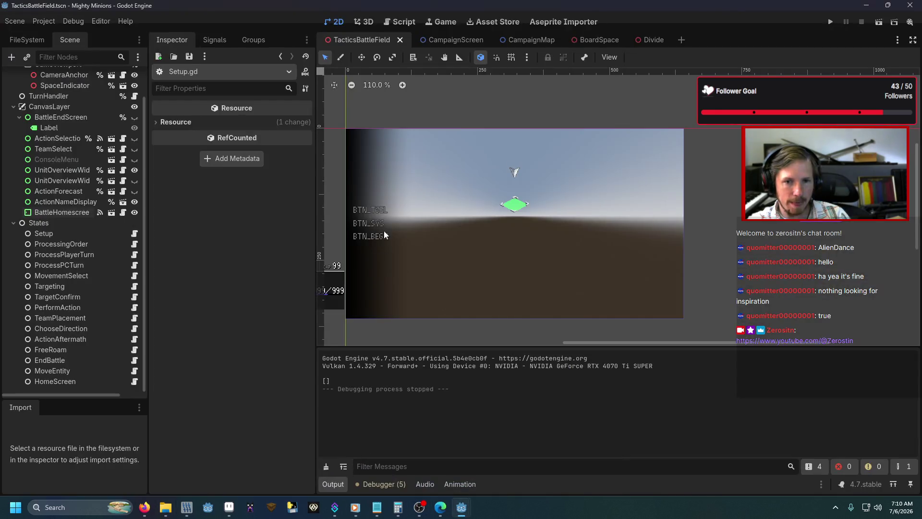
pyautogui.click(27, 40)
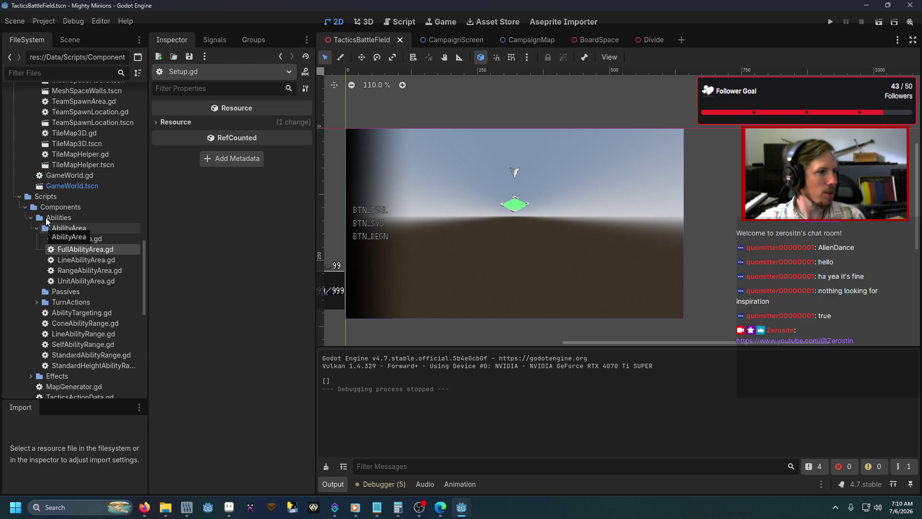
pyautogui.hotkey('alt', 'Tab')
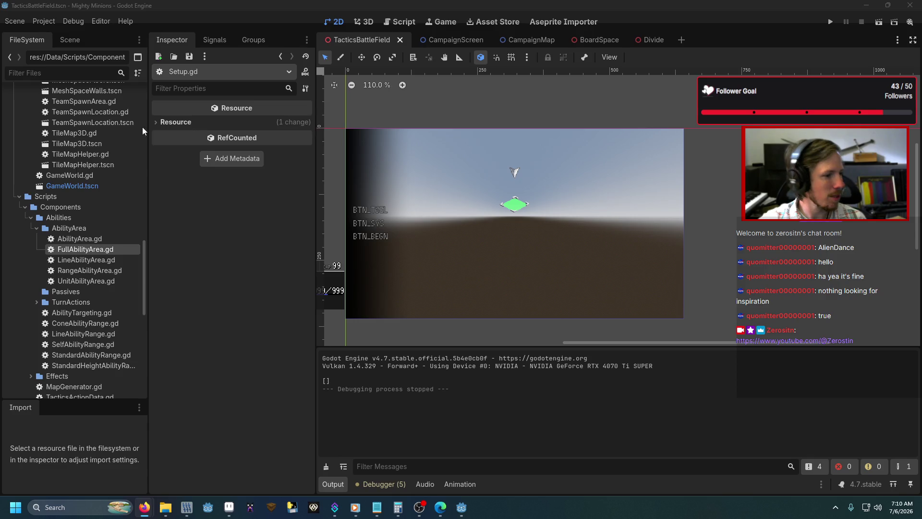
pyautogui.hotkey('alt', 'Tab')
pyautogui.scroll(10, 51, 163)
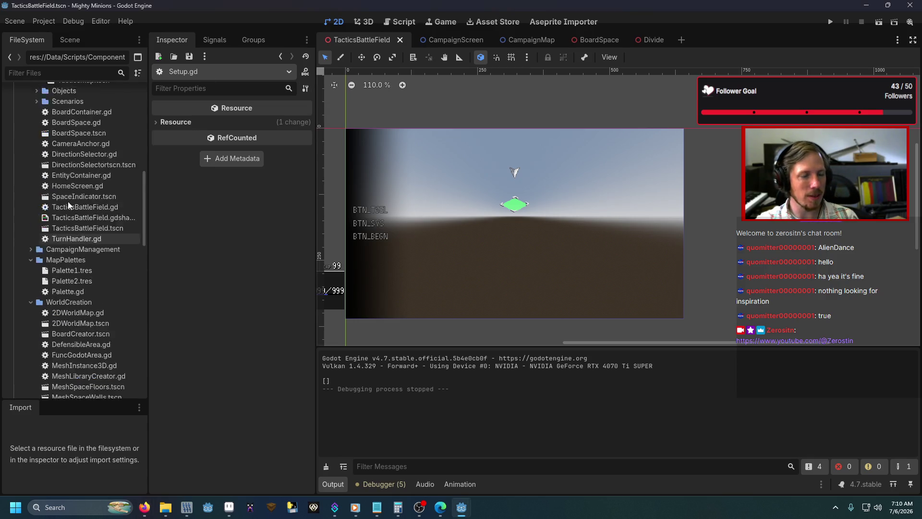
pyautogui.scroll(10, 68, 197)
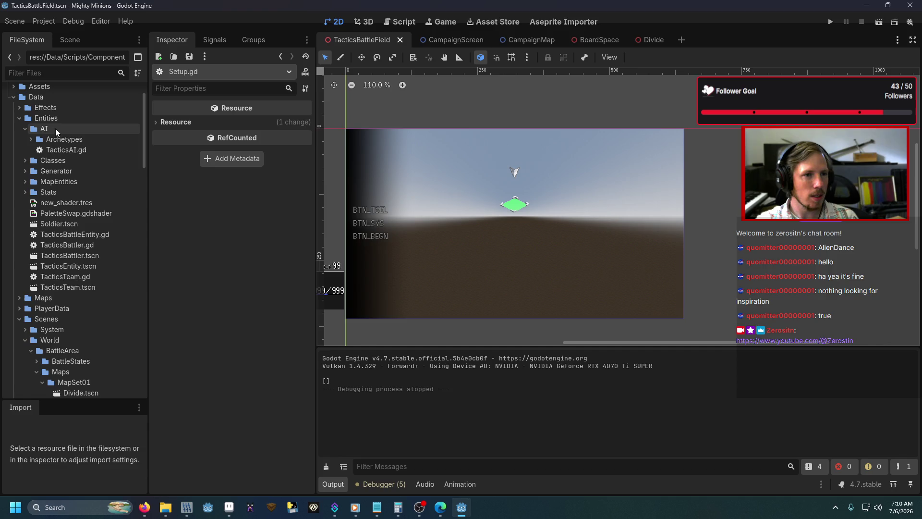
pyautogui.scroll(-8, 65, 208)
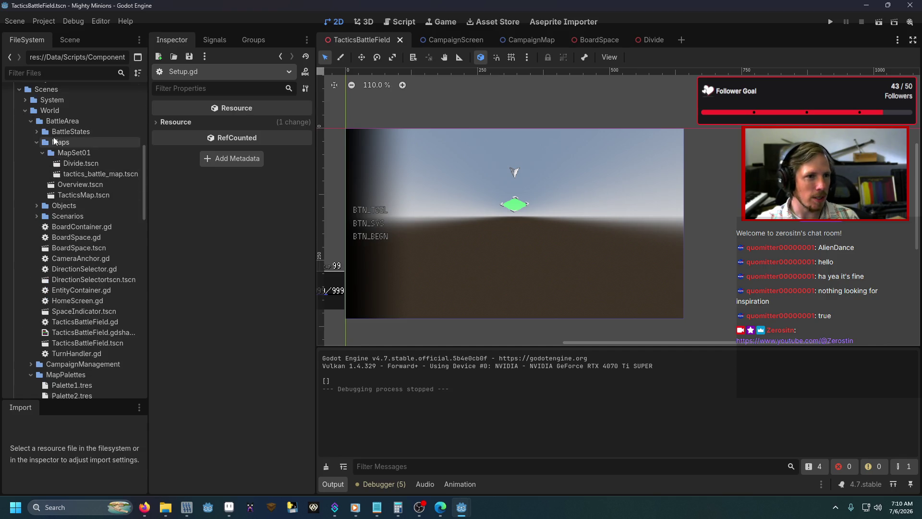
# Collapse World, expand Scenes > System > Components, and open StatDisplay.tscn.
pyautogui.click(25, 110)
pyautogui.click(24, 101)
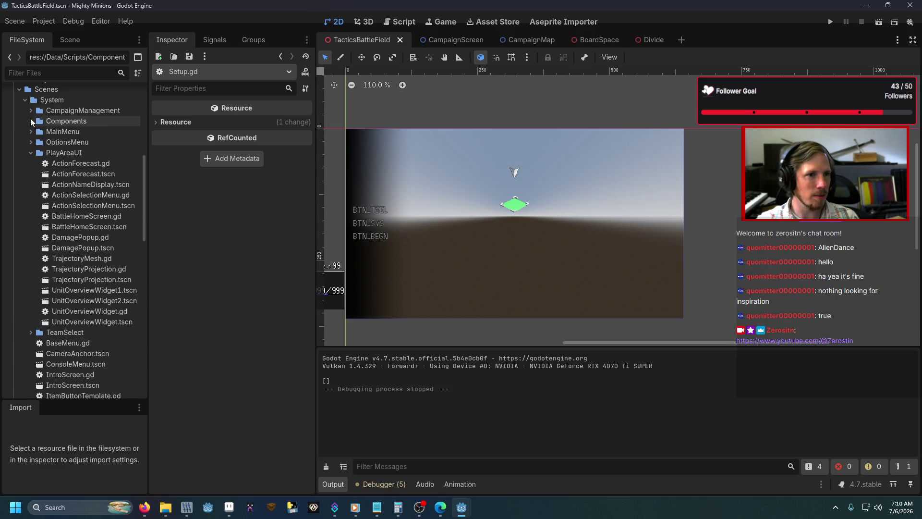
pyautogui.click(30, 120)
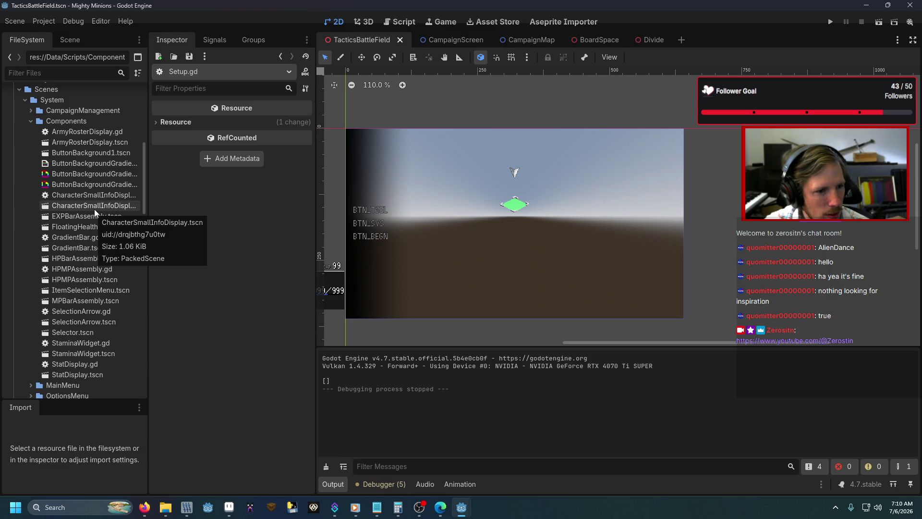
pyautogui.doubleClick(78, 375)
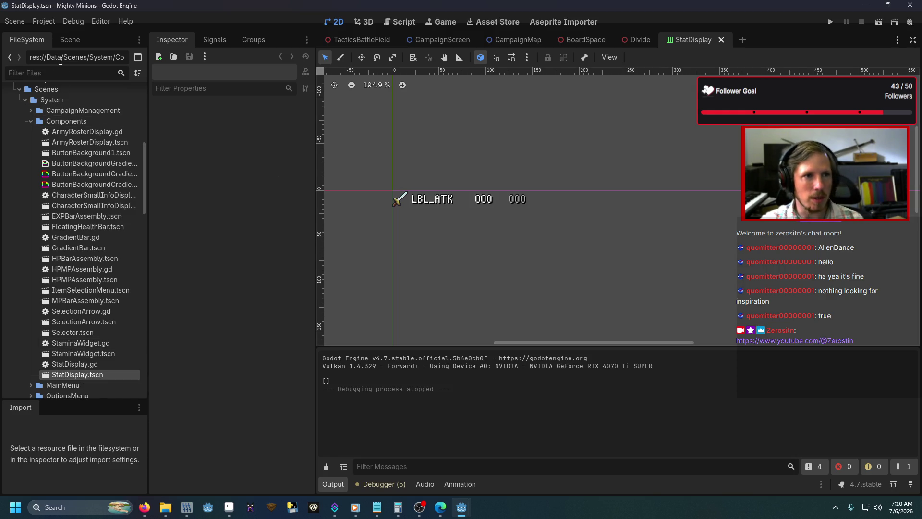
# Check StatDisplay.gd, then reveal Sprite-0001.png through the TextureRect's Quick Load picker.
pyautogui.click(70, 40)
pyautogui.click(129, 81)
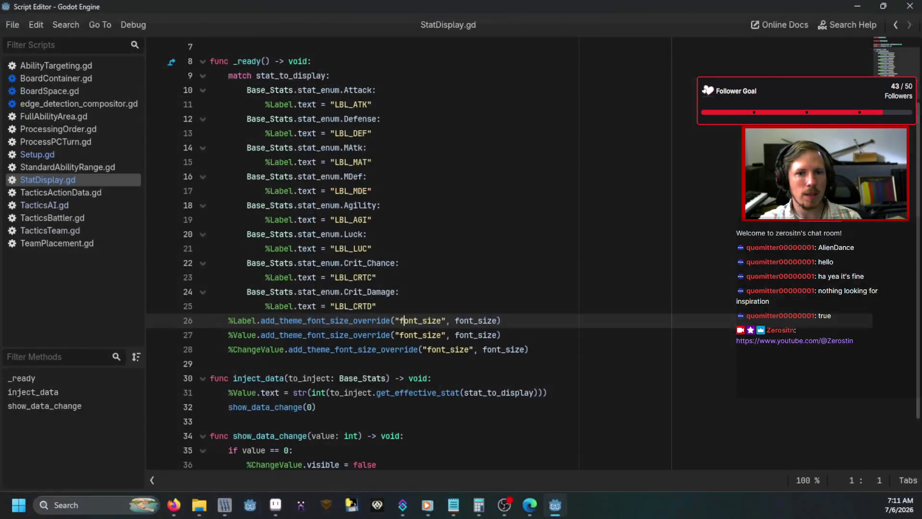
pyautogui.hotkey('alt', 'Tab')
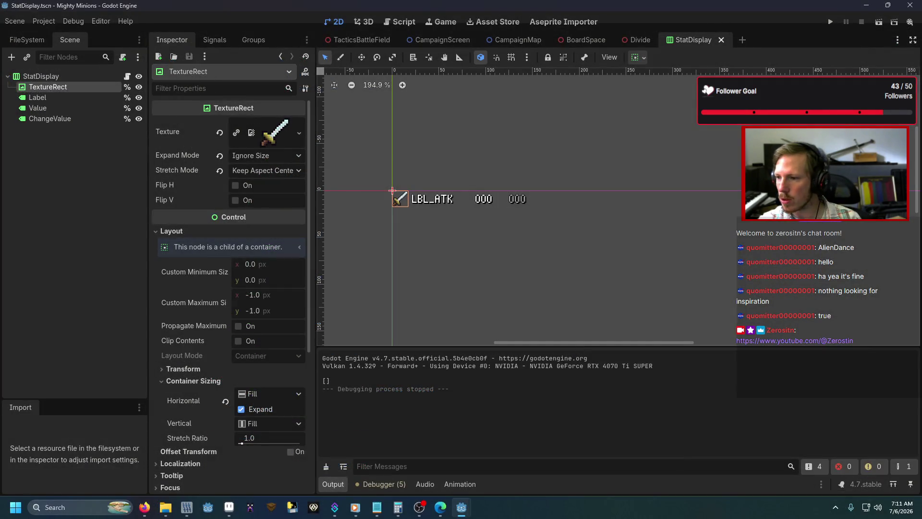
pyautogui.rightClick(273, 123)
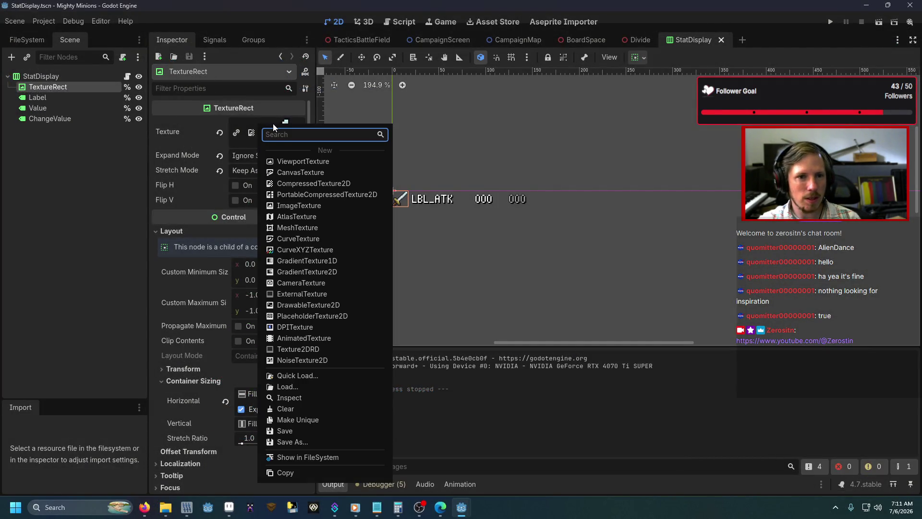
pyautogui.click(299, 370)
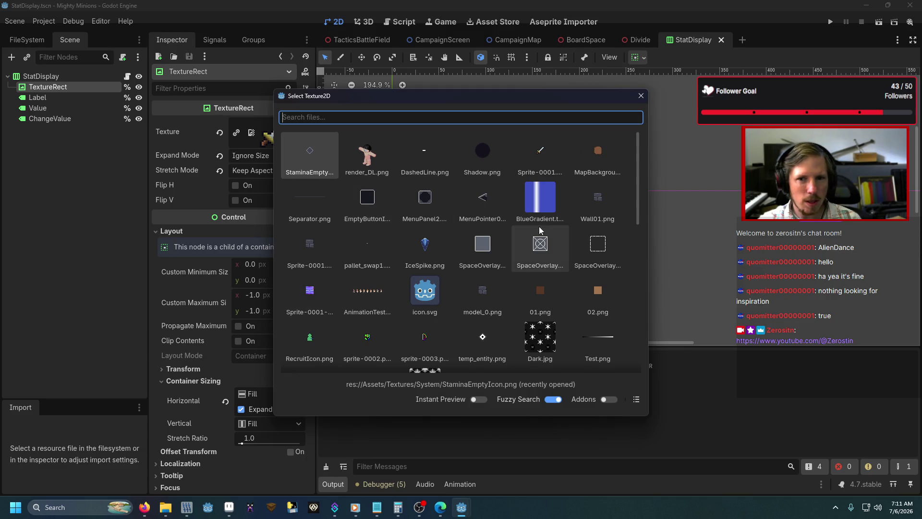
pyautogui.rightClick(558, 159)
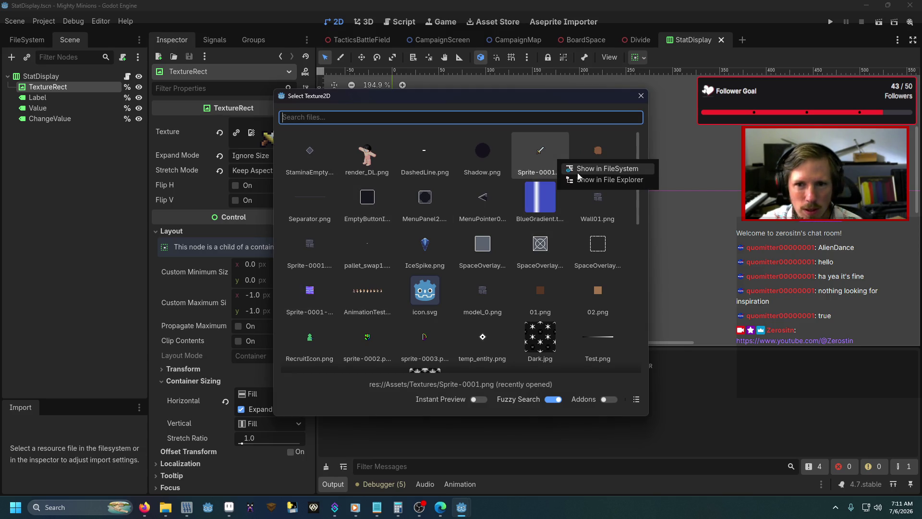
pyautogui.click(592, 168)
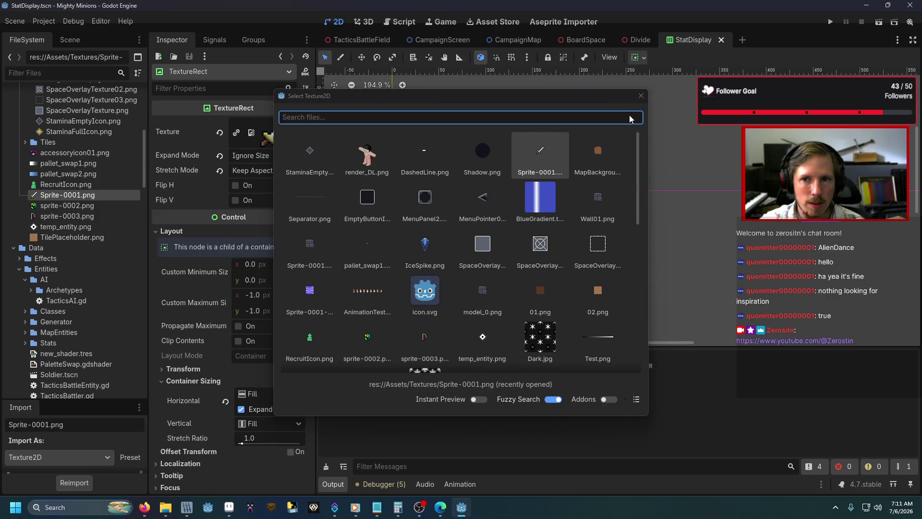
pyautogui.click(641, 95)
# Collapse the System textures and Sprites folders and open File Explorer on Textures/System.
pyautogui.scroll(5, 87, 200)
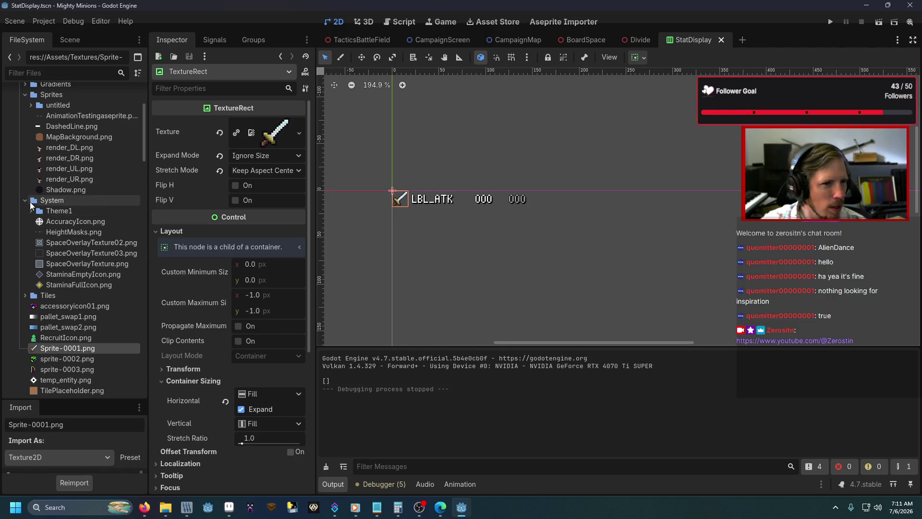
pyautogui.click(25, 198)
pyautogui.scroll(2, 25, 198)
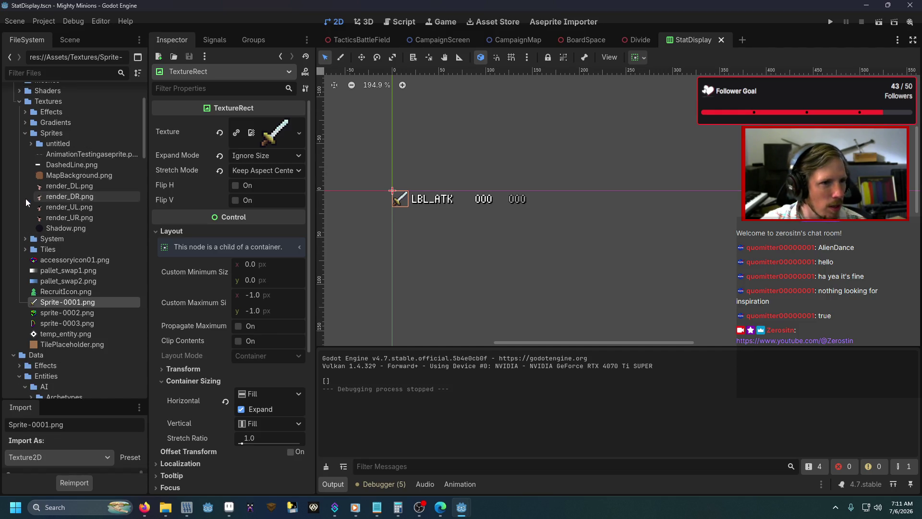
pyautogui.click(25, 133)
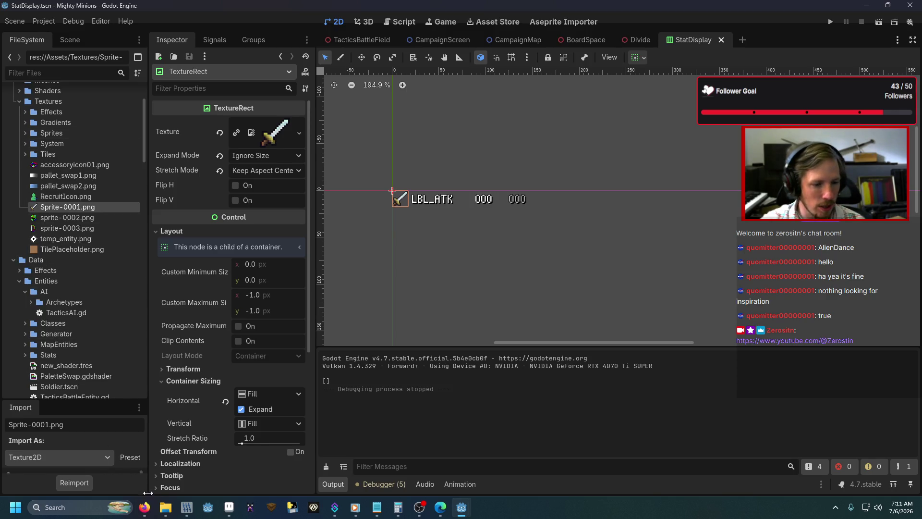
pyautogui.click(165, 508)
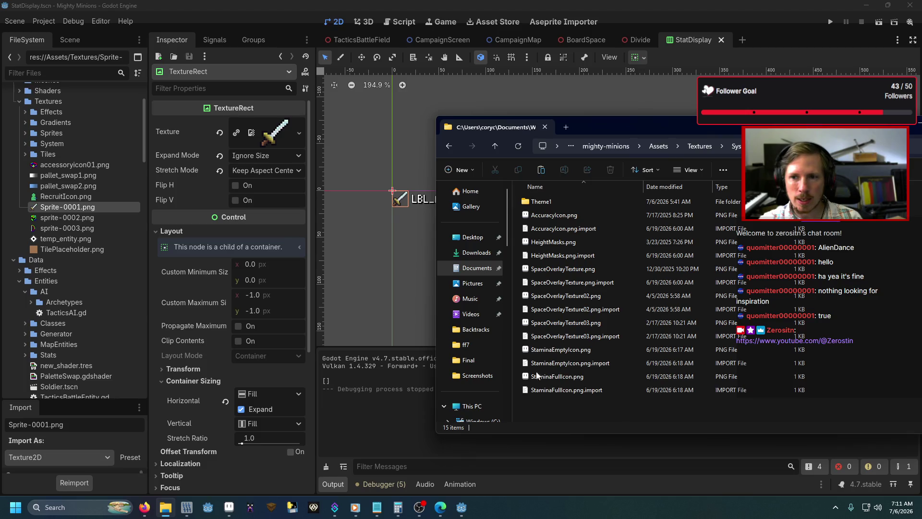
# Create a new folder named 'Icons' inside the System textures folder.
pyautogui.click(463, 171)
pyautogui.click(468, 190)
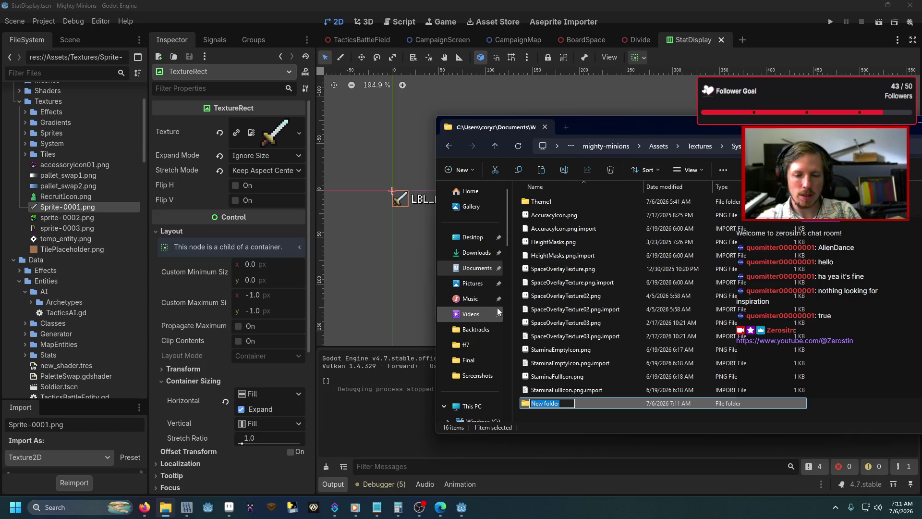
pyautogui.write('Icons')
pyautogui.press('Return')
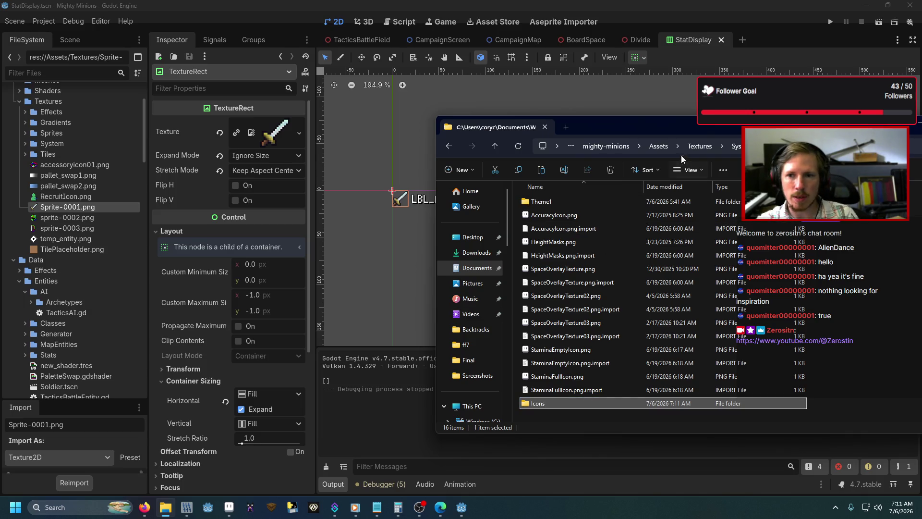
# Move Sprite-0001.png and its .import file from Textures into the System/Icons folder.
pyautogui.click(695, 147)
pyautogui.scroll(-2, 569, 335)
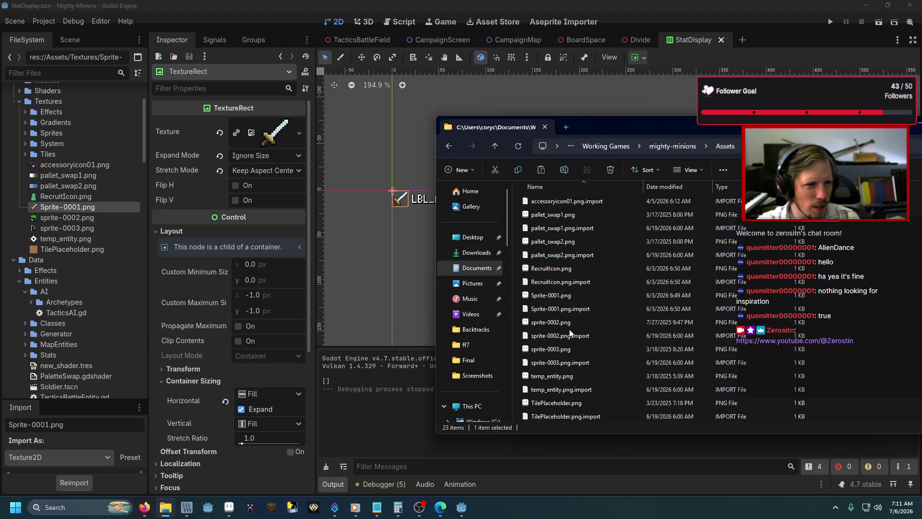
pyautogui.click(575, 298)
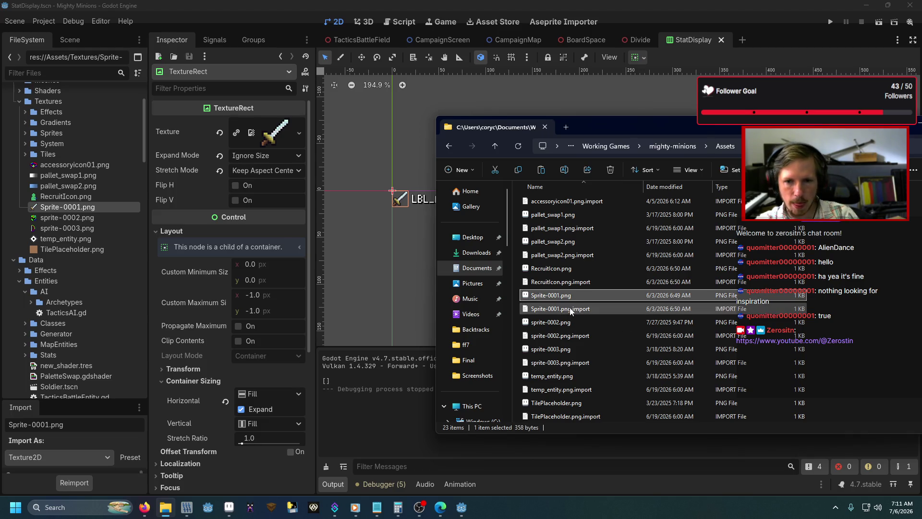
pyautogui.keyDown('shift'); pyautogui.click(570, 309); pyautogui.keyUp('shift')
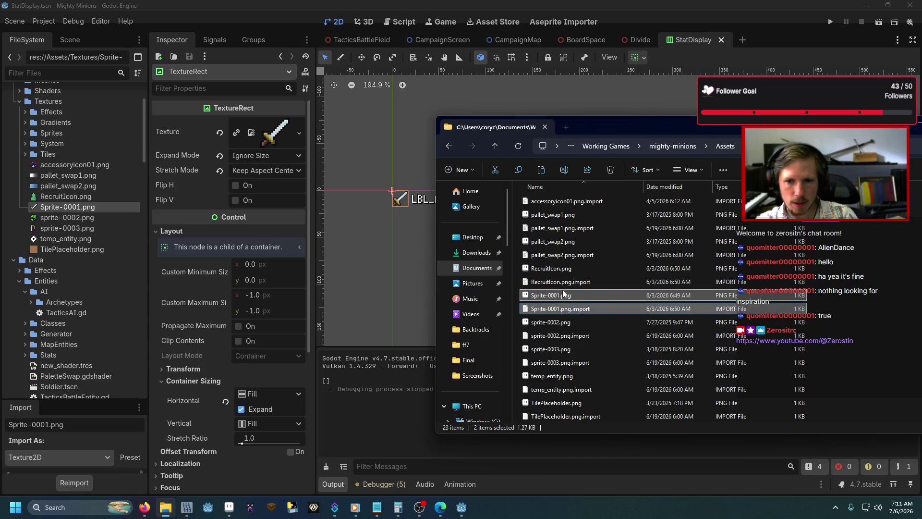
pyautogui.moveTo(563, 290)
pyautogui.mouseDown()
pyautogui.moveTo(590, 201)
pyautogui.moveTo(579, 173)
pyautogui.moveTo(595, 199)
pyautogui.moveTo(583, 200)
pyautogui.moveTo(569, 240)
pyautogui.mouseUp()
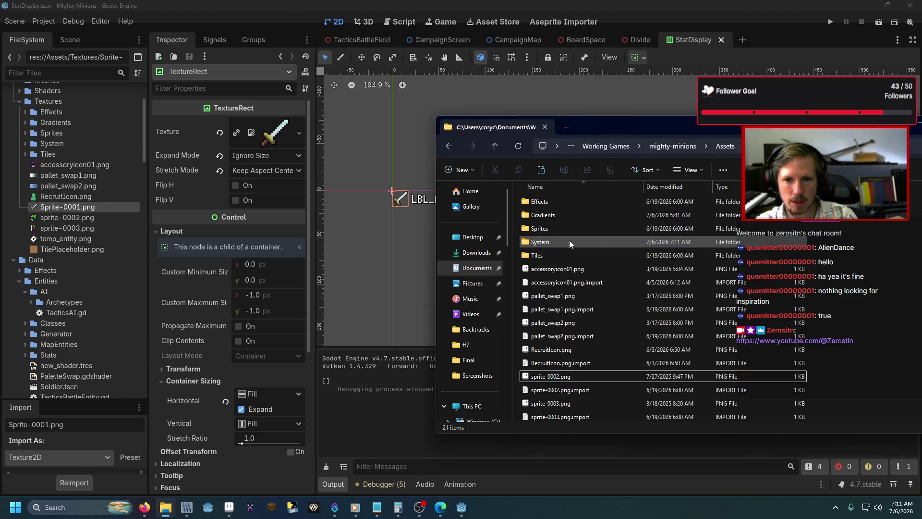
pyautogui.doubleClick(570, 240)
pyautogui.moveTo(559, 365)
pyautogui.mouseDown()
pyautogui.moveTo(564, 376)
pyautogui.moveTo(544, 206)
pyautogui.mouseUp()
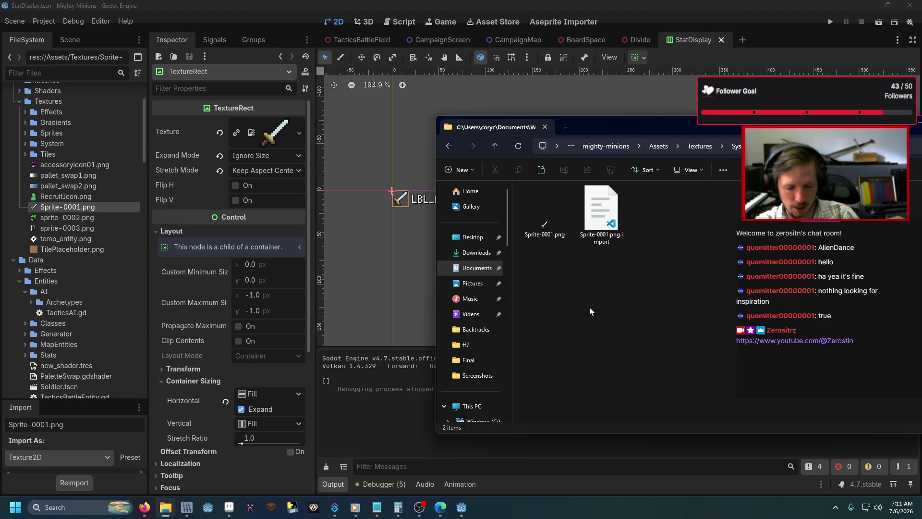
pyautogui.click(595, 336)
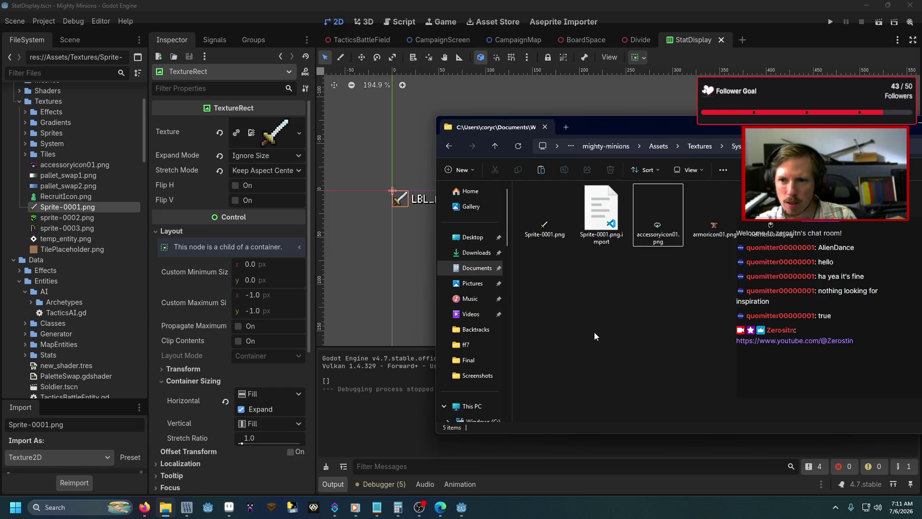
pyautogui.hotkey('alt', 'Tab')
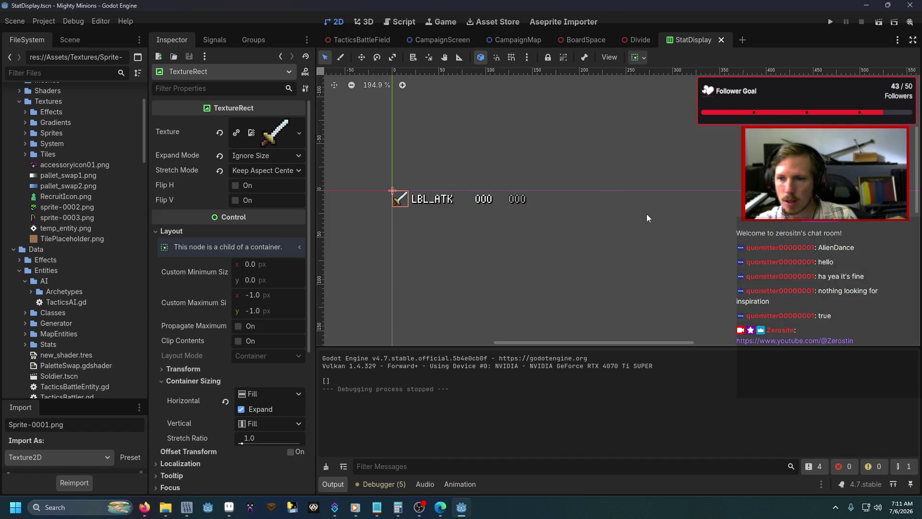
# Set the TextureRect's texture to the relocated Sprite-0001.png from Textures/System/Icons.
pyautogui.click(647, 218)
pyautogui.click(397, 198)
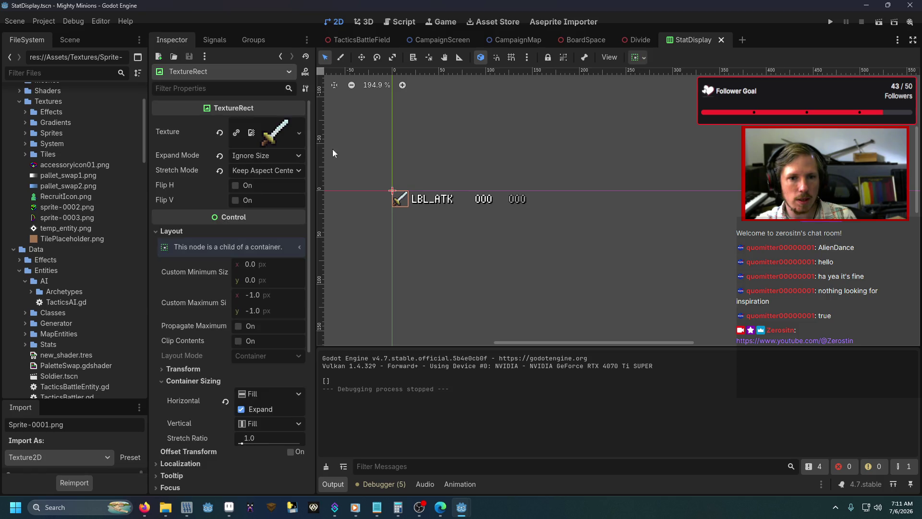
pyautogui.click(272, 136)
pyautogui.rightClick(272, 136)
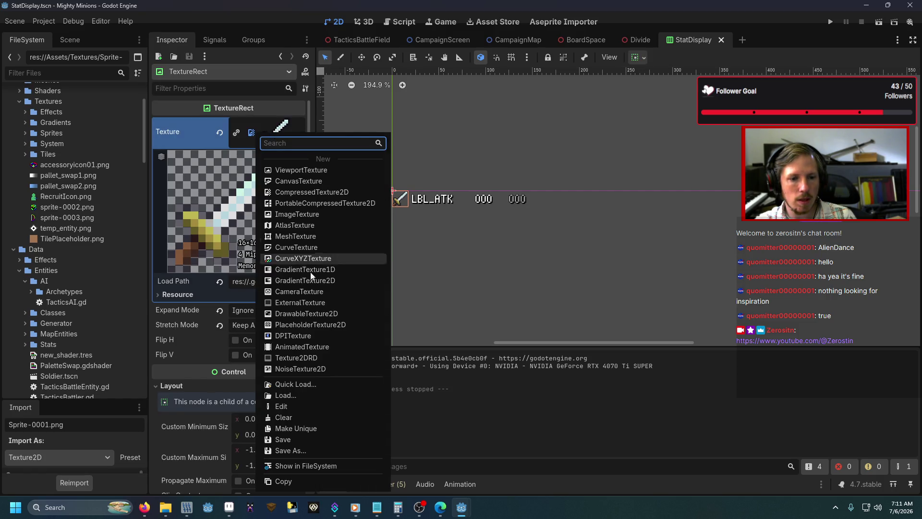
pyautogui.click(299, 464)
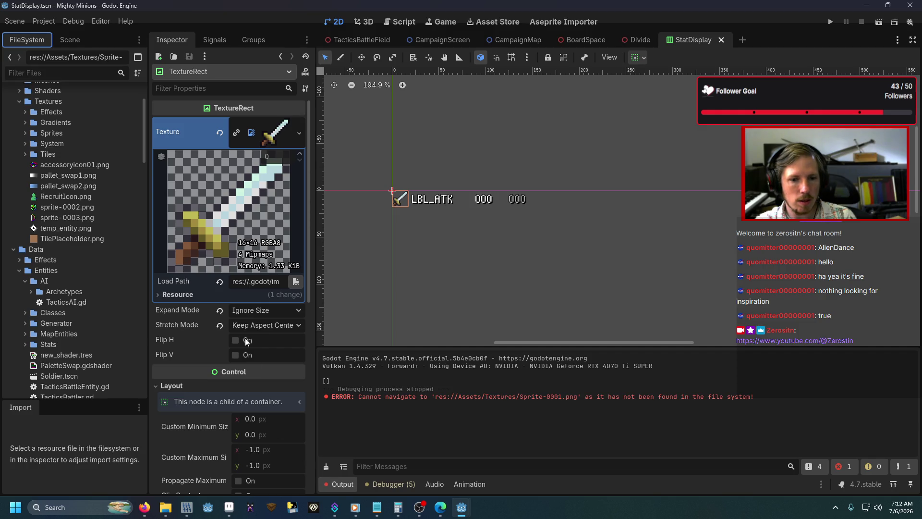
pyautogui.rightClick(283, 130)
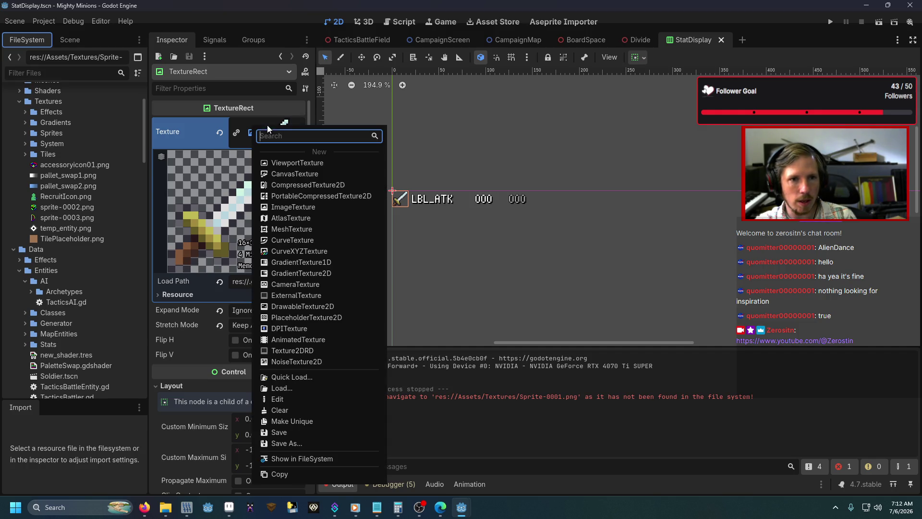
pyautogui.click(197, 232)
pyautogui.click(25, 144)
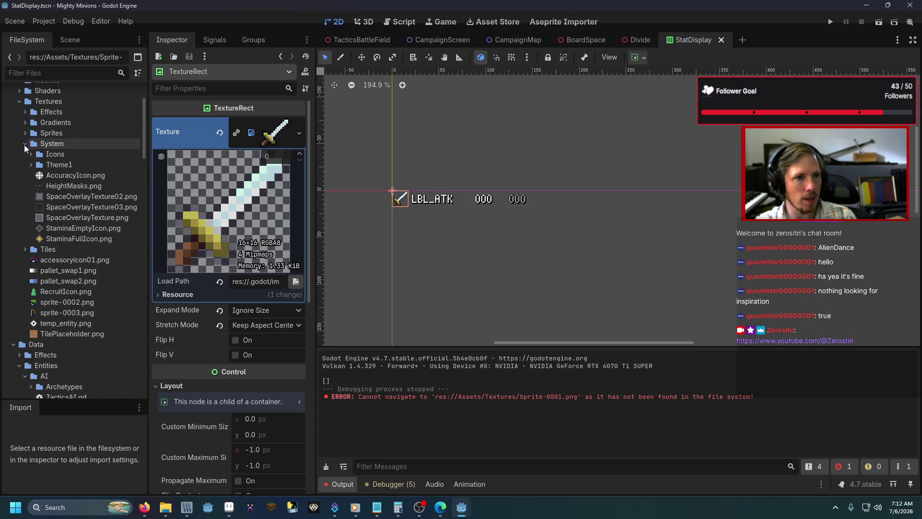
pyautogui.click(30, 155)
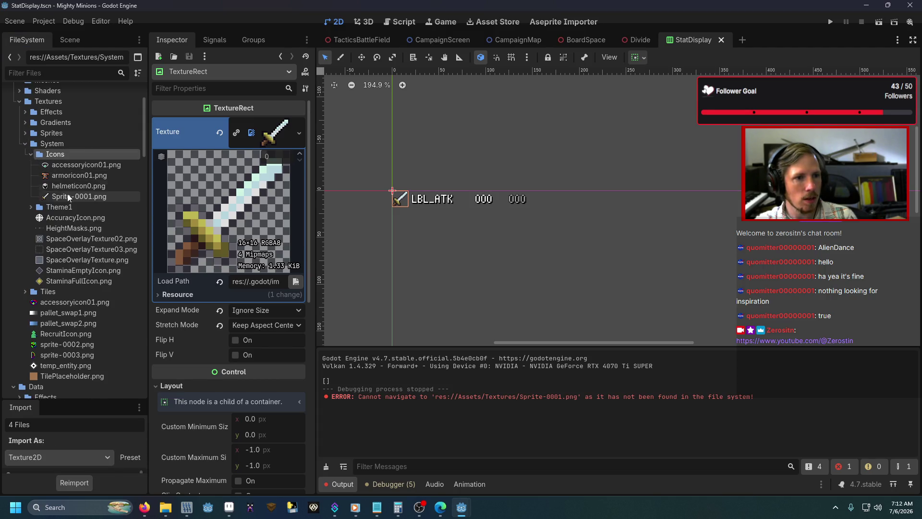
pyautogui.moveTo(77, 196); pyautogui.dragTo(256, 134)
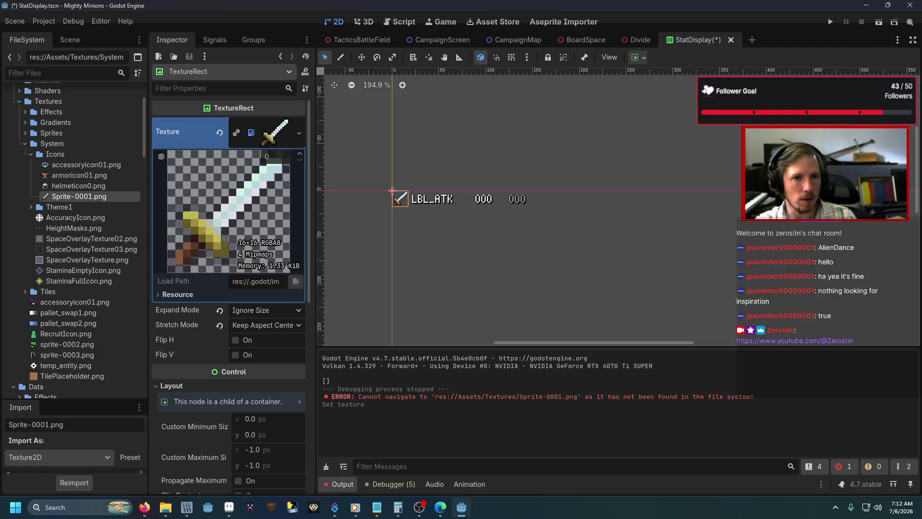
# Under Attack, add %TextureRect.texture = load("res://Assets/Textures/System/Icons/Sprite-0001.png").
pyautogui.hotkey('ctrl', 'F3')
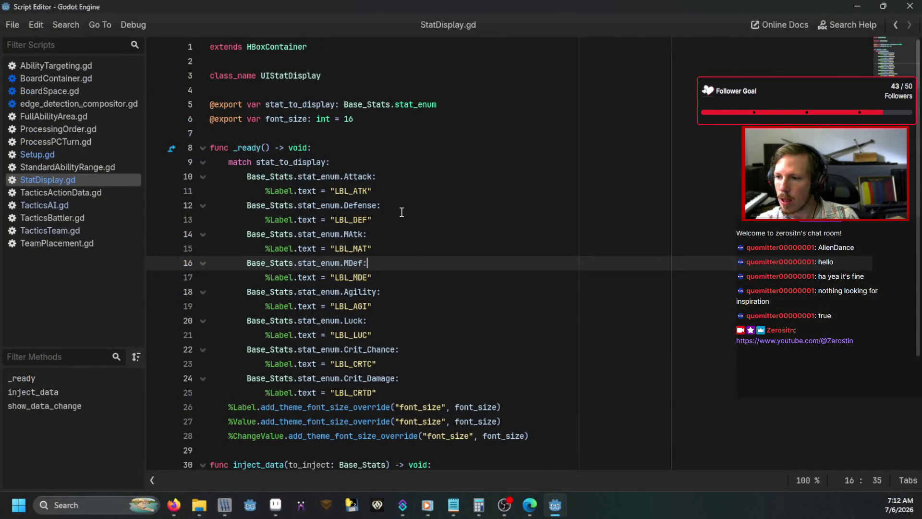
pyautogui.click(401, 220)
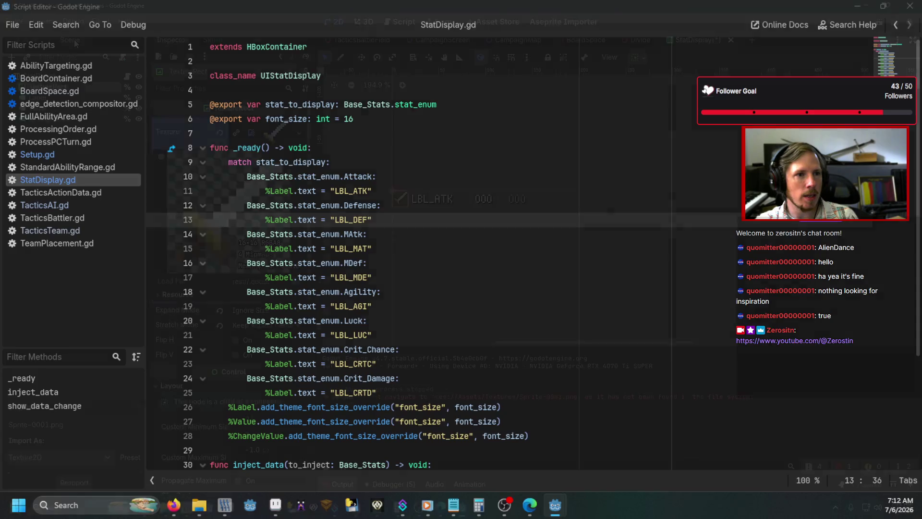
pyautogui.hotkey('ctrl', 'F1')
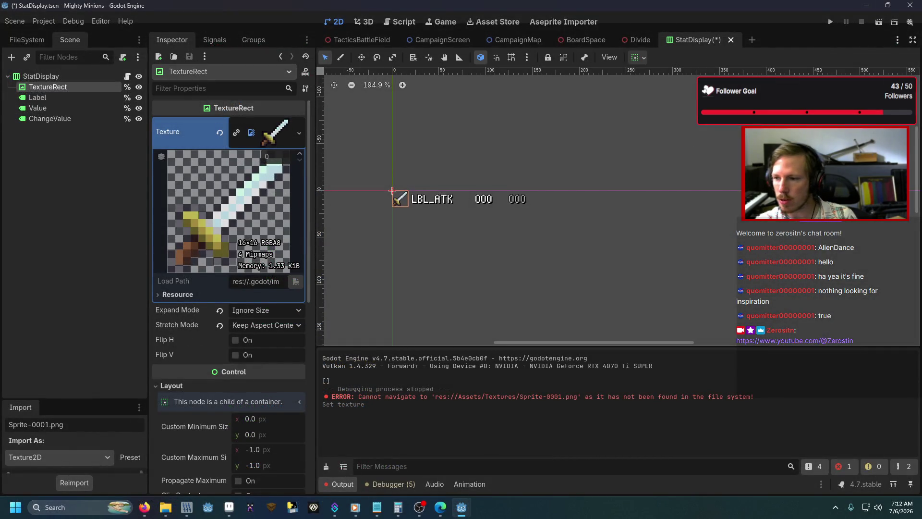
pyautogui.hotkey('ctrl', 'F3')
pyautogui.press('Return')
pyautogui.write('%tex')
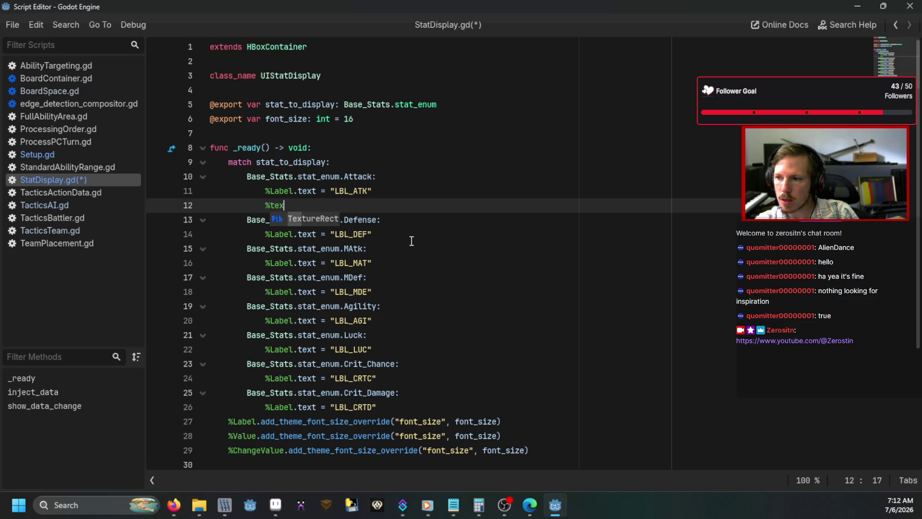
pyautogui.press('Return')
pyautogui.write('.te')
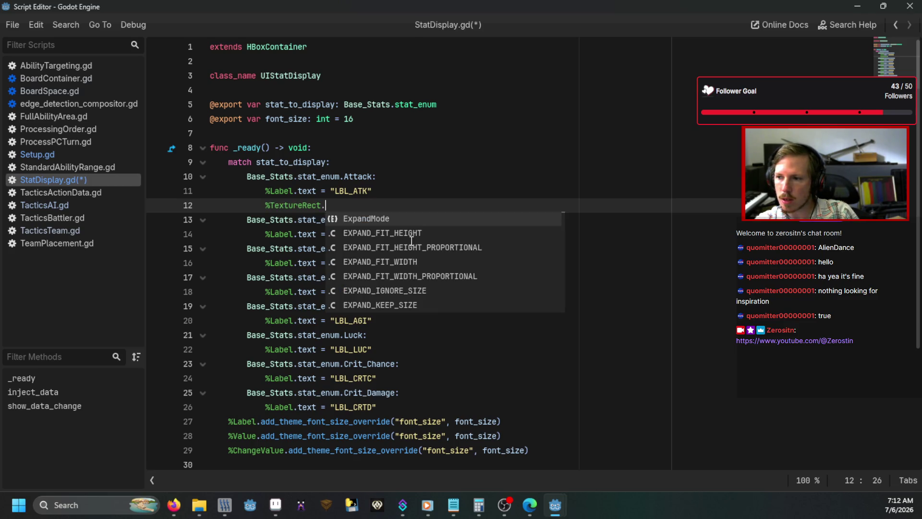
pyautogui.press('Return')
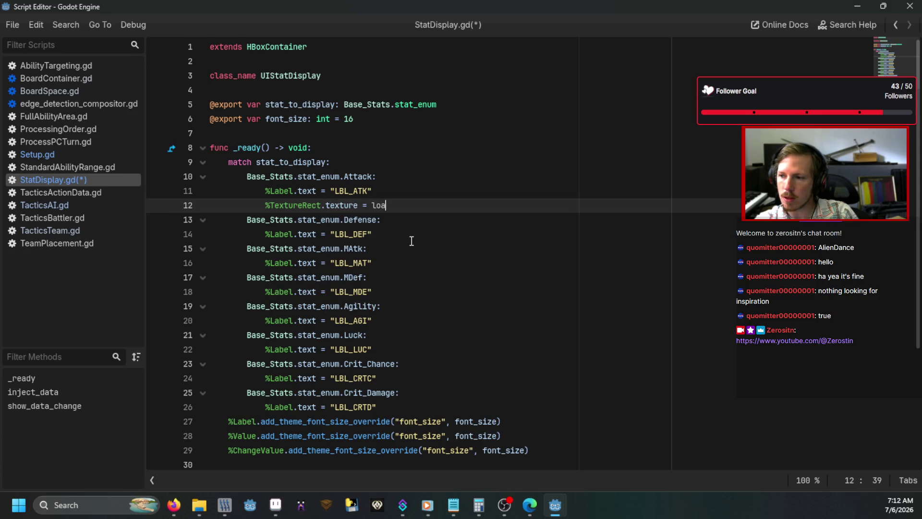
pyautogui.write('d(:')
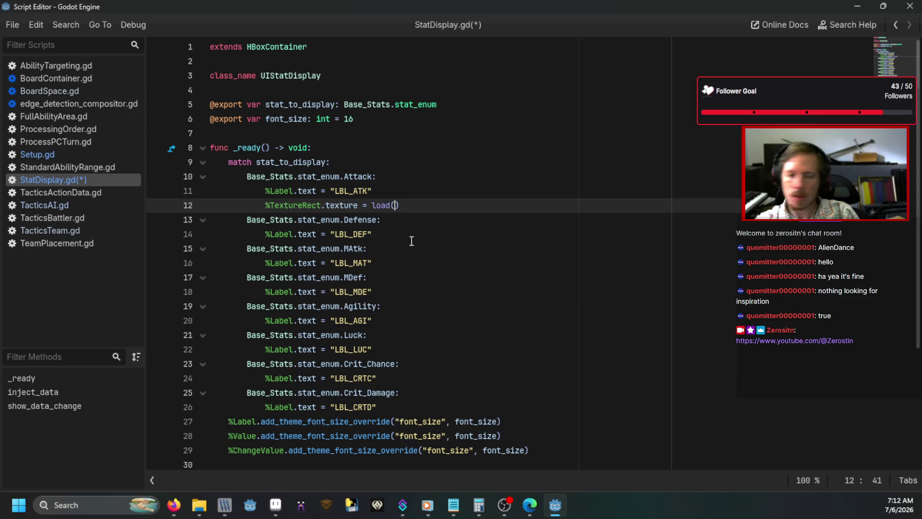
pyautogui.hotkey('alt', 'Tab')
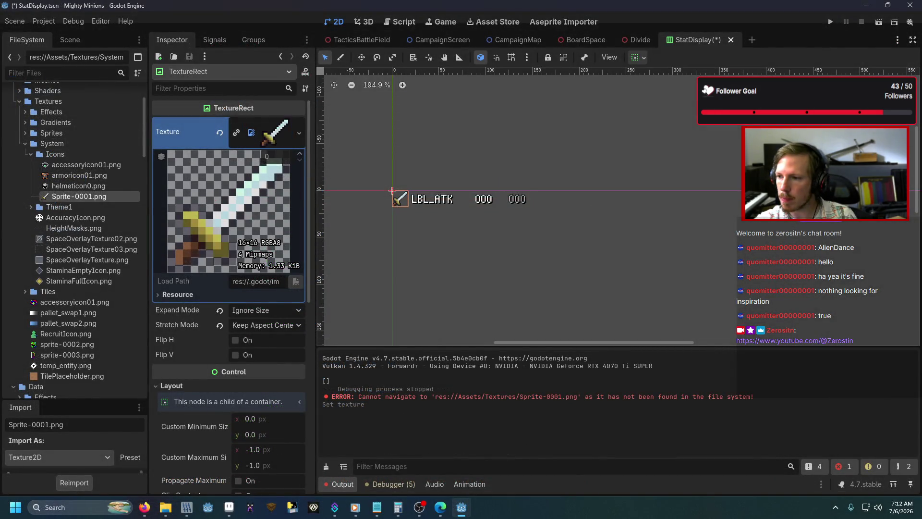
pyautogui.hotkey('alt', 'Tab')
# Start a matching %TextureRect texture load() line under the Defense label.
pyautogui.click(385, 250)
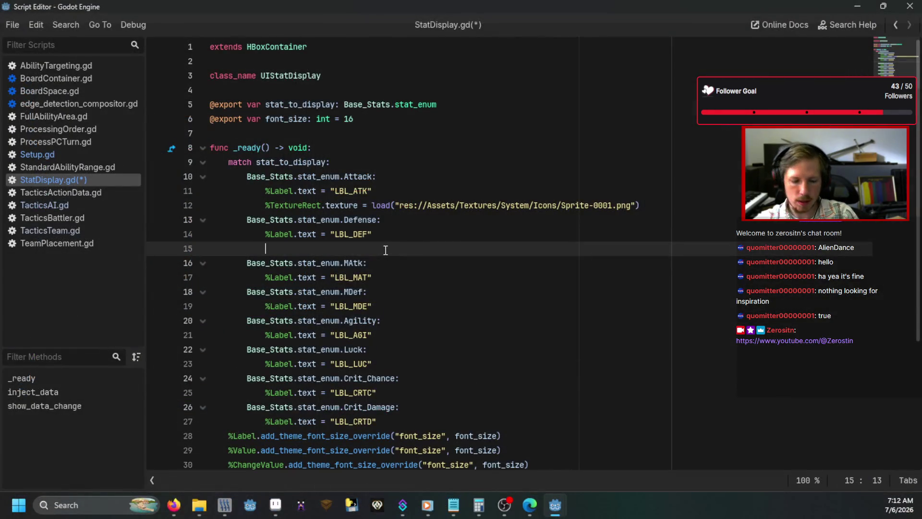
pyautogui.write('%Te')
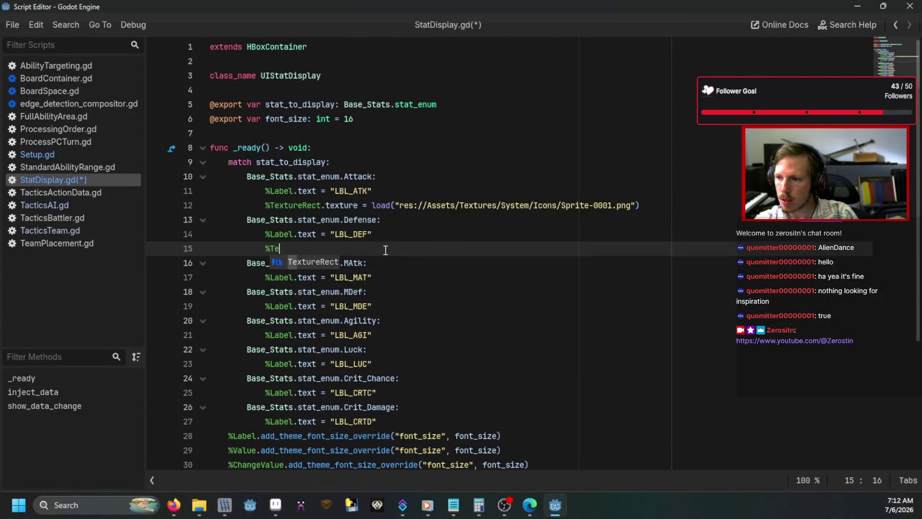
pyautogui.press('Return')
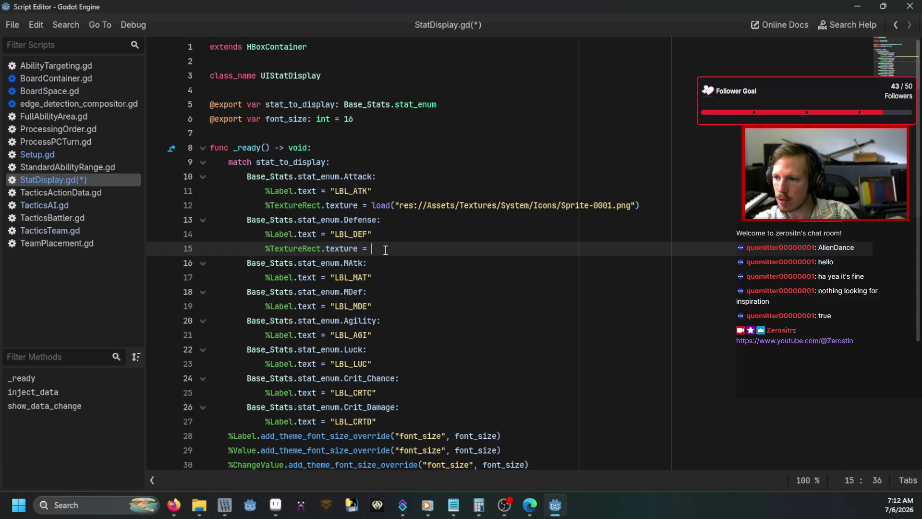
pyautogui.write('load(')
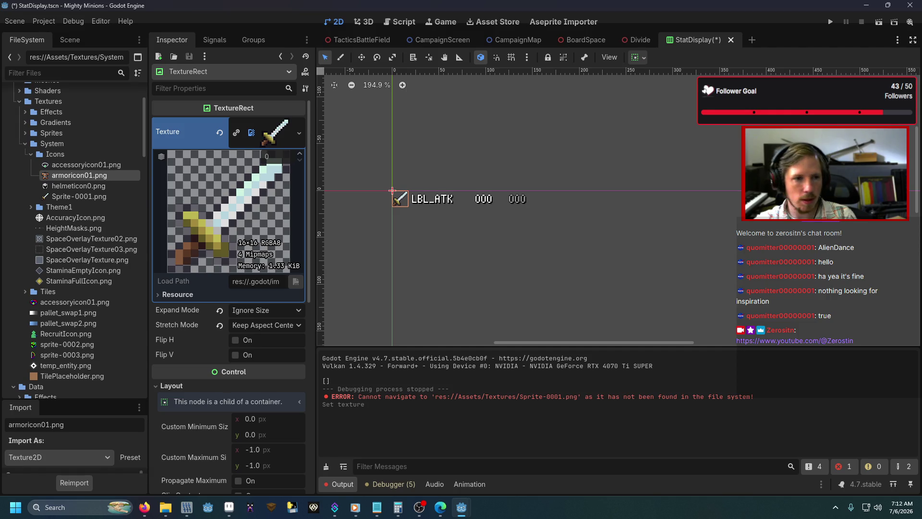
# Save and run the game, enter the debug scene, and maximize the window to see the stat icons.
pyautogui.press('F5')
pyautogui.write('debug')
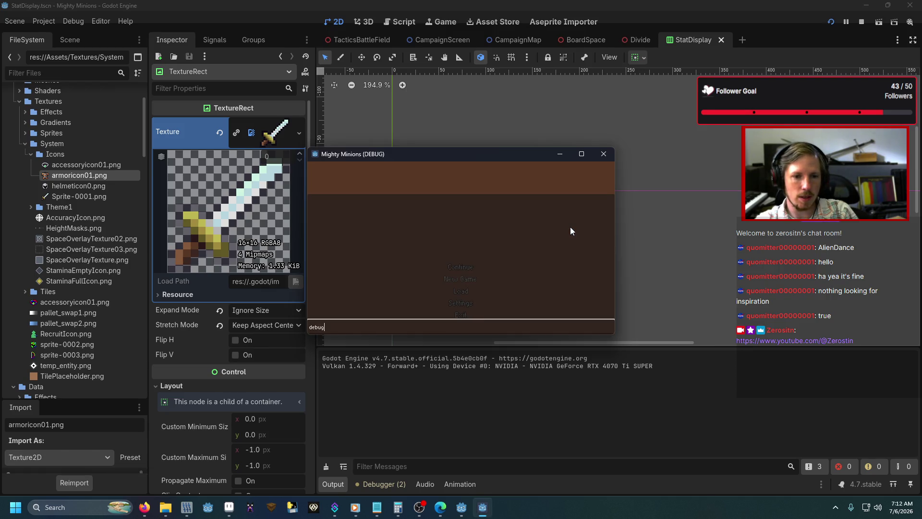
pyautogui.press('Return')
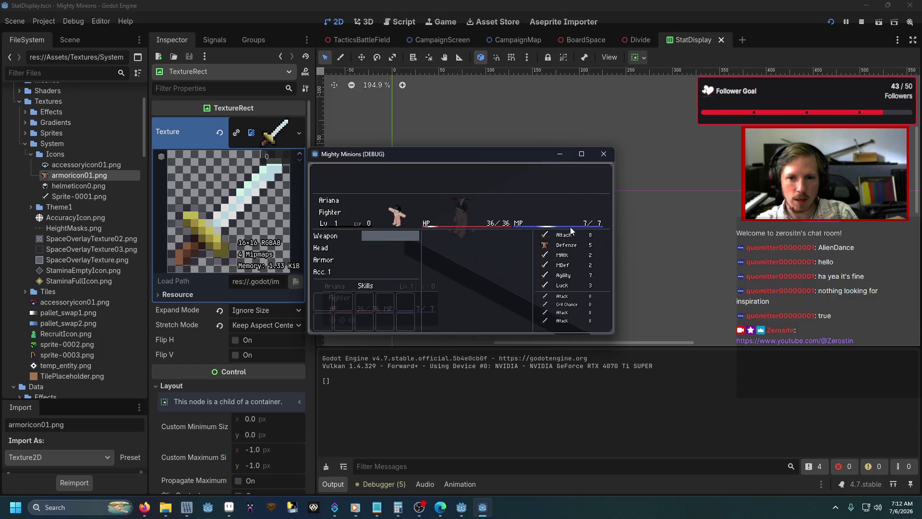
pyautogui.click(581, 153)
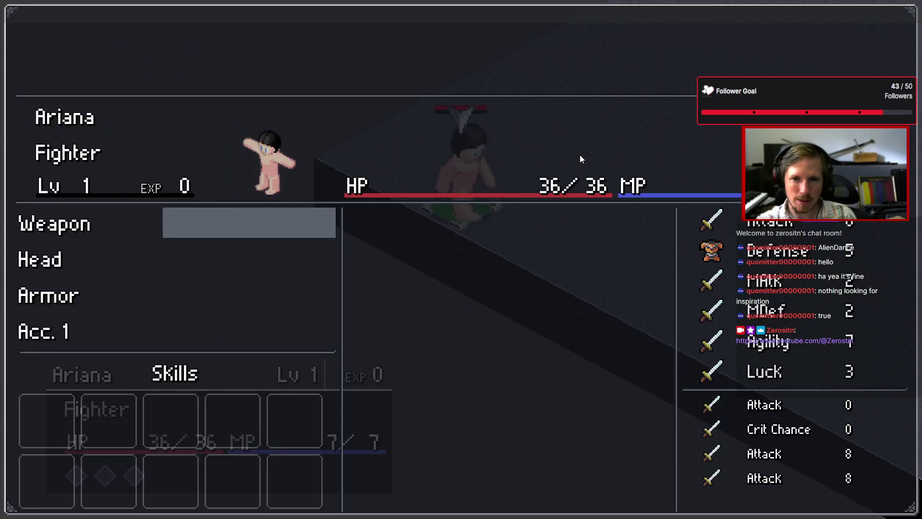